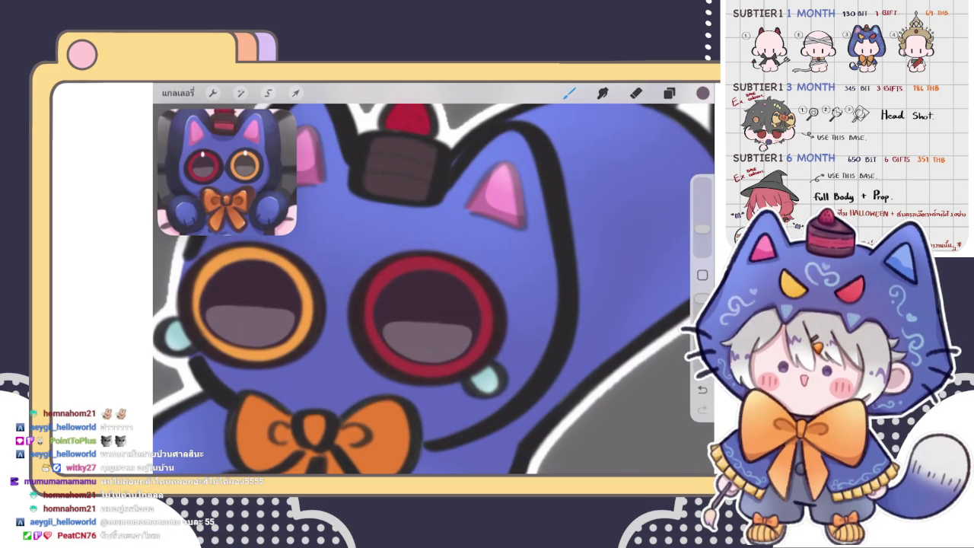
- Leave the crying cat drawing idle until the iPad locks to its passcode screen
{"action": "scroll", "coordinate": [434, 279], "scroll_direction": "down", "scroll_amount": 2}
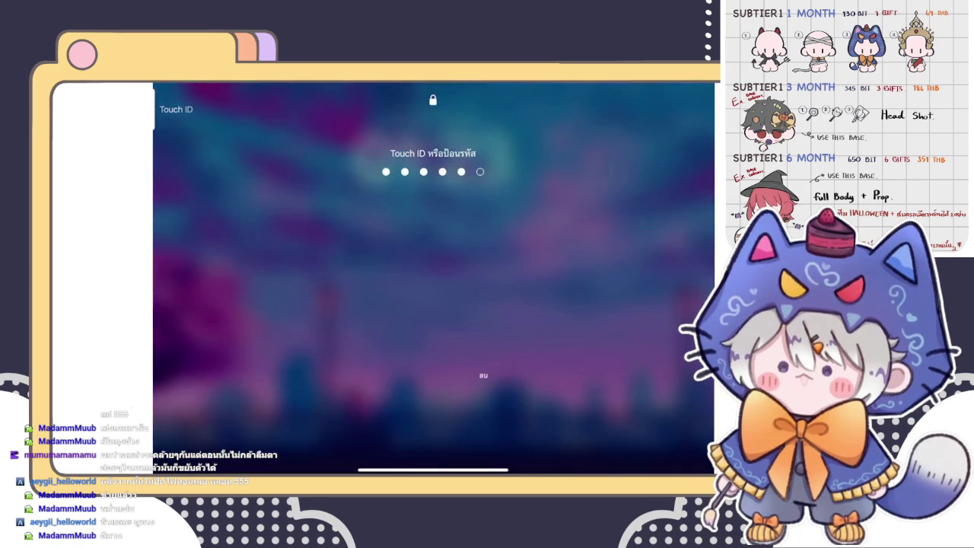
- Zoom into the cat's red eye and select the grey eye-shape layer
{"action": "scroll", "coordinate": [433, 279], "scroll_direction": "down", "scroll_amount": 5}
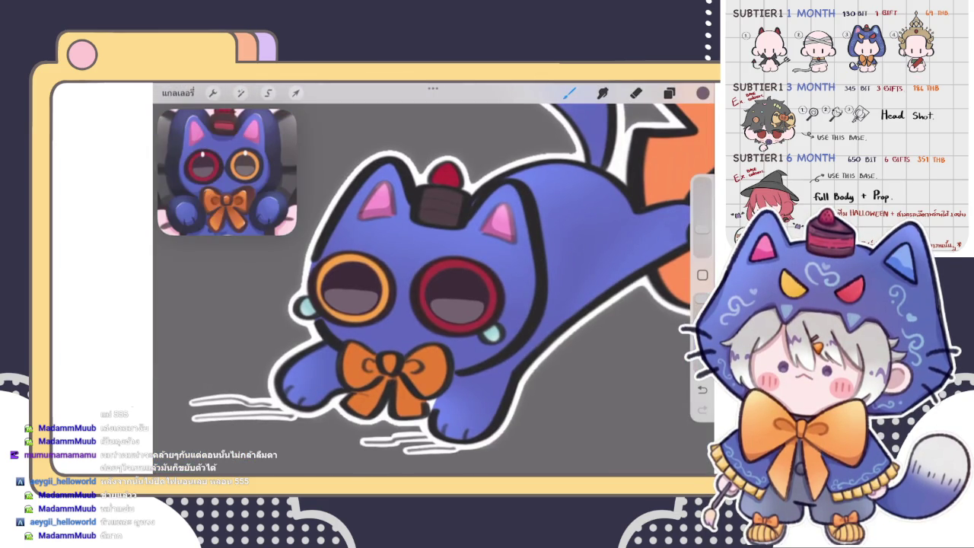
{"action": "scroll", "coordinate": [434, 278], "scroll_direction": "down", "scroll_amount": 3}
{"action": "scroll", "coordinate": [433, 278], "scroll_direction": "up", "scroll_amount": 8}
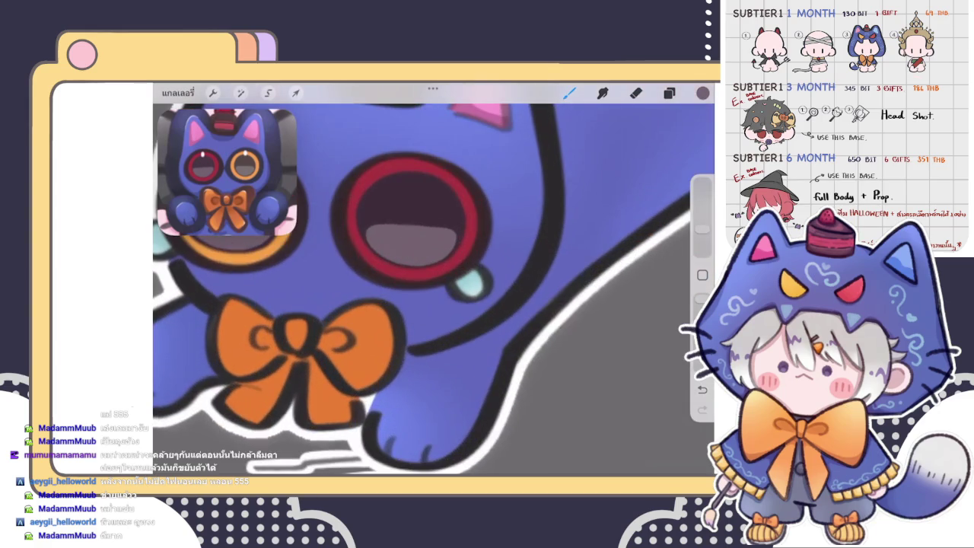
{"action": "scroll", "coordinate": [433, 279], "scroll_direction": "up", "scroll_amount": 5}
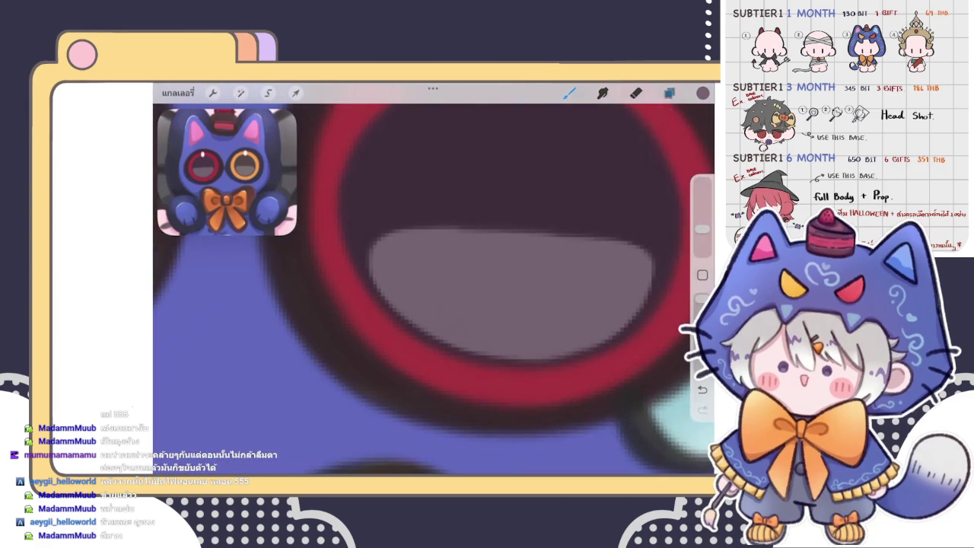
{"action": "left_click", "coordinate": [668, 92]}
{"action": "left_click", "coordinate": [668, 92]}
{"action": "left_click", "coordinate": [669, 92]}
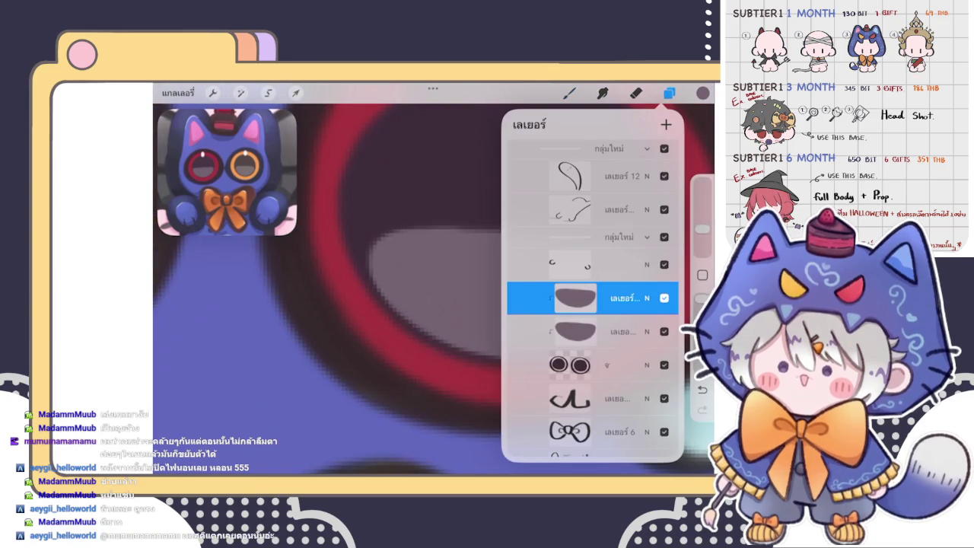
{"action": "left_click", "coordinate": [575, 298]}
- Paint and erase the grey shape's top edge square, then zoom out to the whole drawing
{"action": "left_click", "coordinate": [568, 92]}
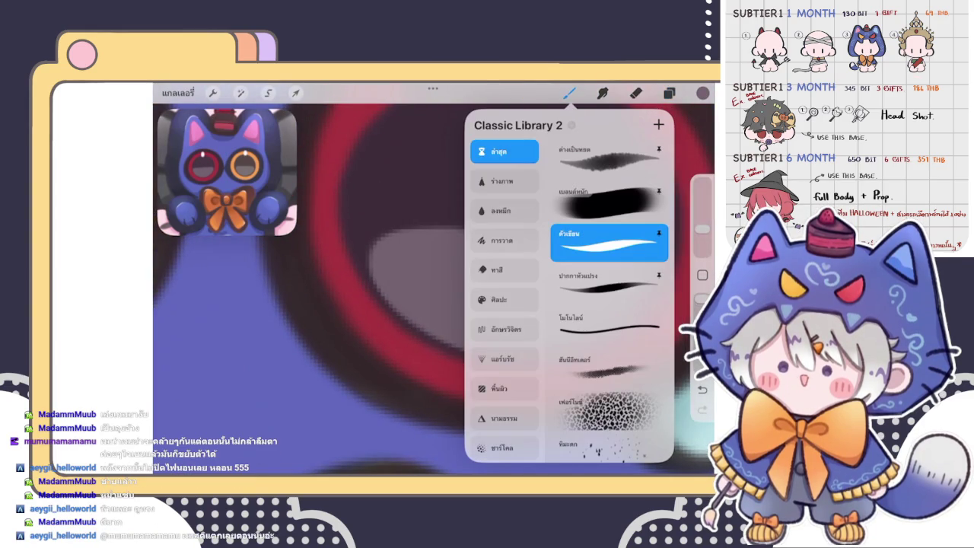
{"action": "scroll", "coordinate": [455, 289], "scroll_direction": "up", "scroll_amount": 2}
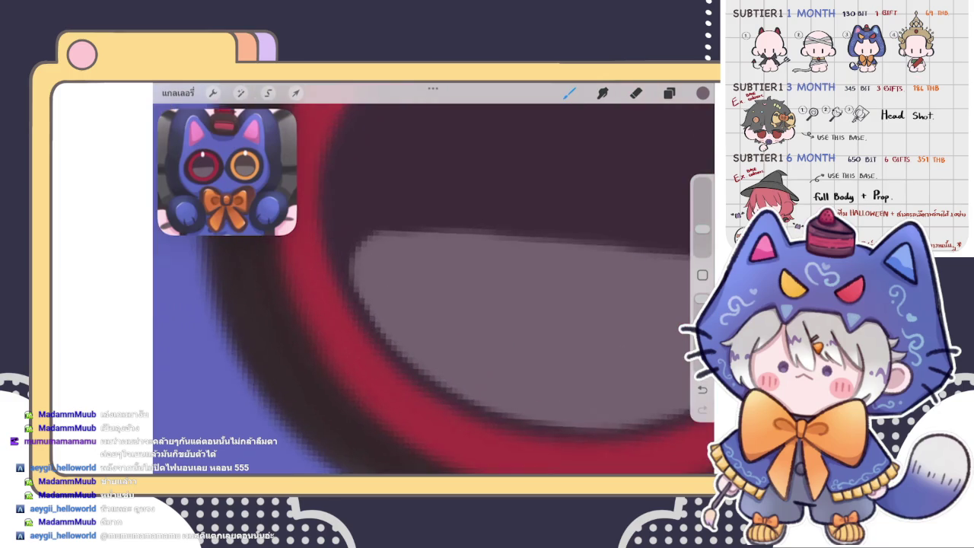
{"action": "scroll", "coordinate": [433, 289], "scroll_direction": "down", "scroll_amount": 2}
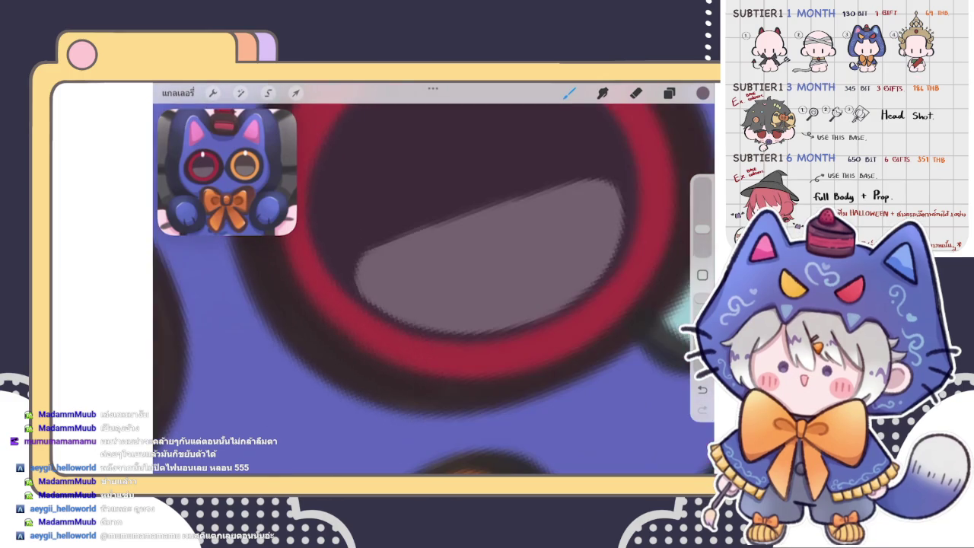
{"action": "scroll", "coordinate": [433, 289], "scroll_direction": "up", "scroll_amount": 3}
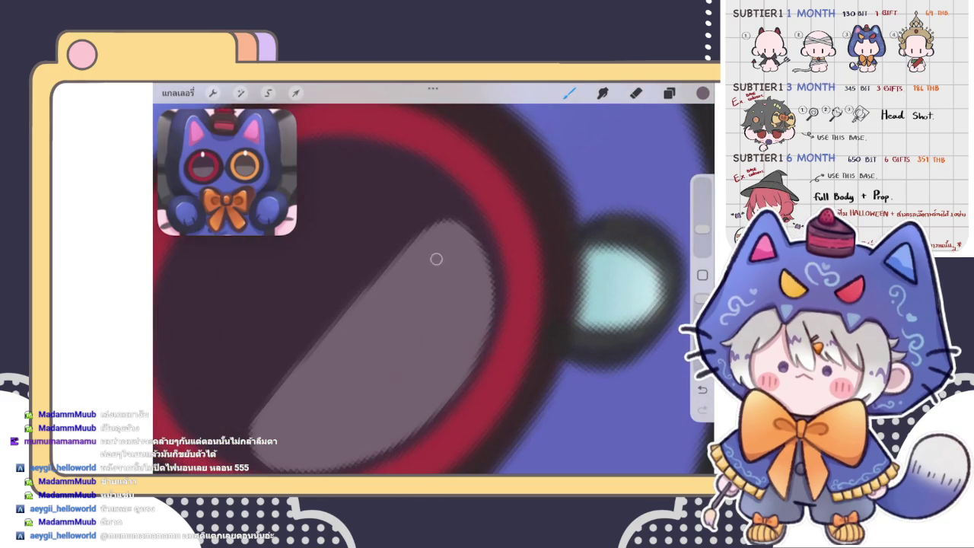
{"action": "left_click_drag", "start_coordinate": [426, 232], "coordinate": [464, 233]}
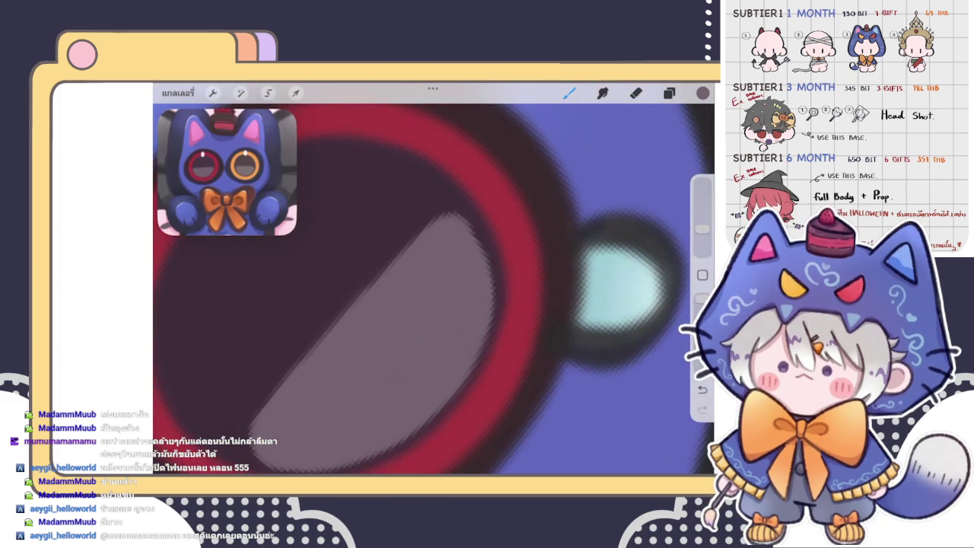
{"action": "key", "text": "e"}
{"action": "scroll", "coordinate": [433, 289], "scroll_direction": "up", "scroll_amount": 2}
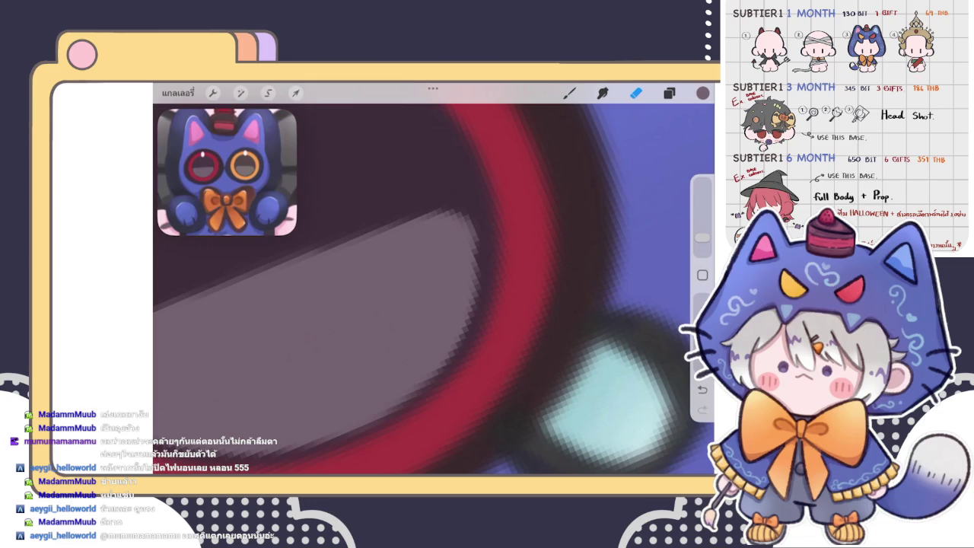
{"action": "key", "text": "b"}
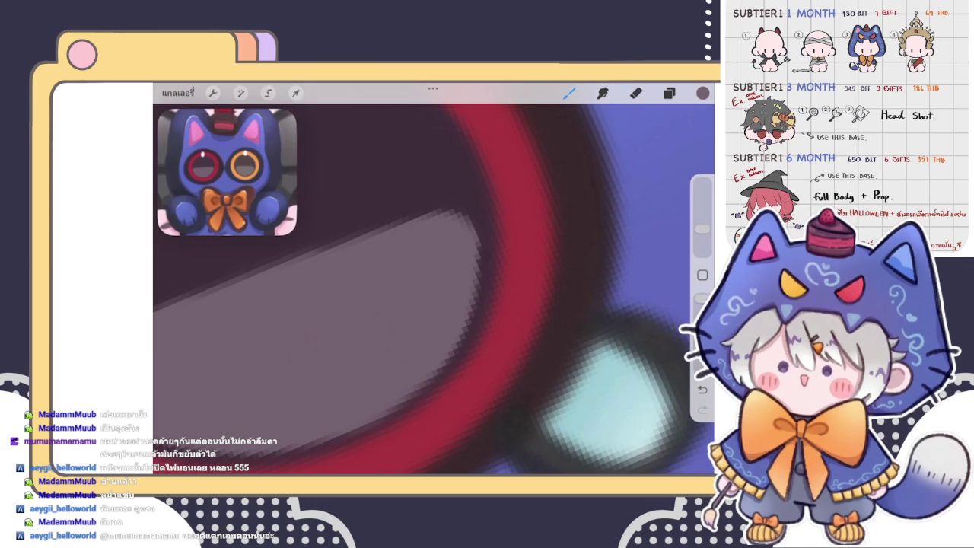
{"action": "scroll", "coordinate": [434, 289], "scroll_direction": "down", "scroll_amount": 3}
{"action": "scroll", "coordinate": [434, 290], "scroll_direction": "up", "scroll_amount": 3}
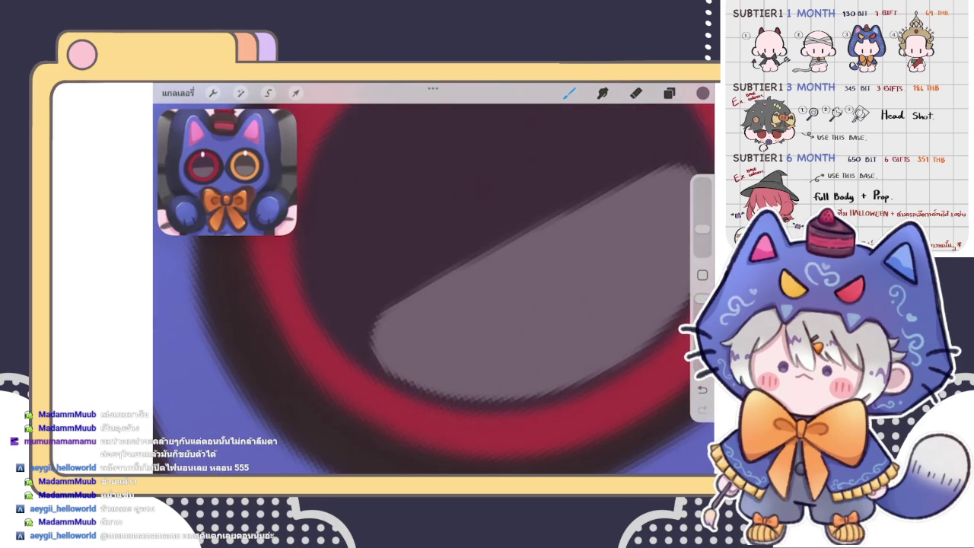
{"action": "scroll", "coordinate": [434, 289], "scroll_direction": "down", "scroll_amount": 5}
{"action": "scroll", "coordinate": [433, 289], "scroll_direction": "down", "scroll_amount": 1}
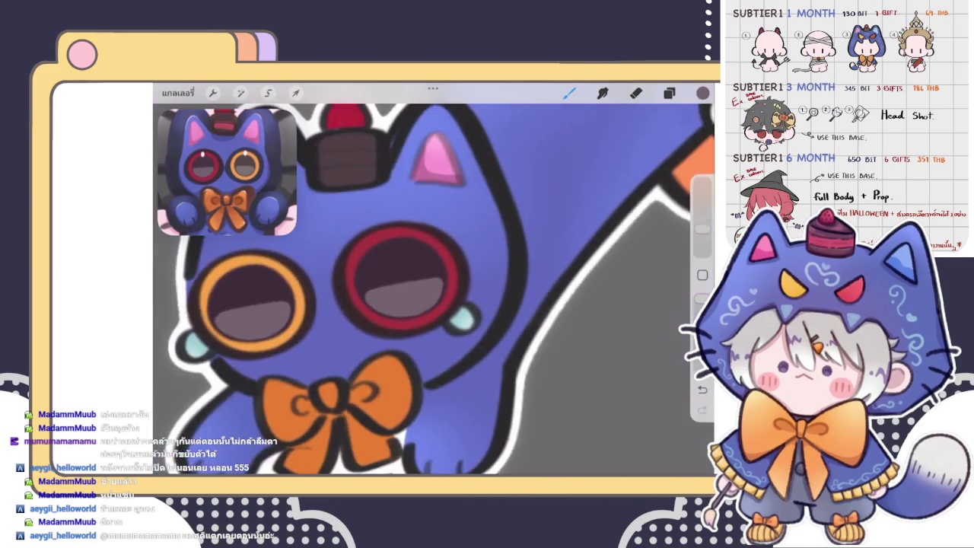
{"action": "scroll", "coordinate": [434, 289], "scroll_direction": "down", "scroll_amount": 3}
{"action": "scroll", "coordinate": [434, 289], "scroll_direction": "down", "scroll_amount": 3}
{"action": "scroll", "coordinate": [434, 289], "scroll_direction": "down", "scroll_amount": 2}
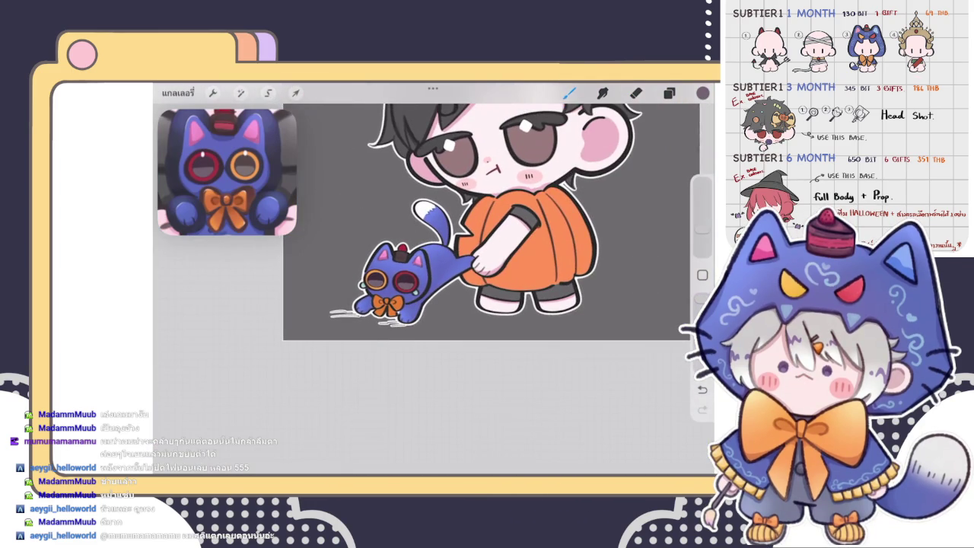
- Select the topmost layer (Layer 68) and pick white as the painting colour
{"action": "scroll", "coordinate": [396, 297], "scroll_direction": "up", "scroll_amount": 3}
{"action": "scroll", "coordinate": [396, 319], "scroll_direction": "up", "scroll_amount": 3}
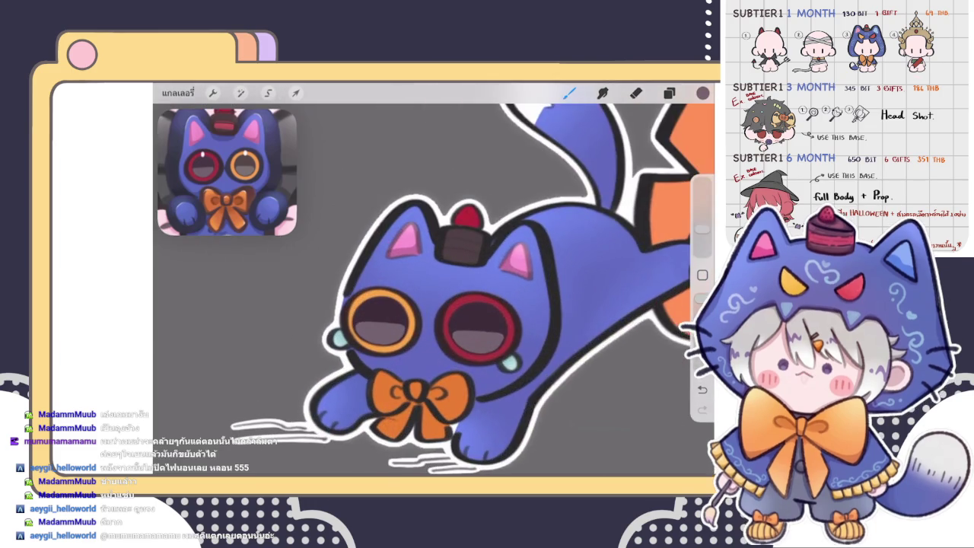
{"action": "left_click", "coordinate": [669, 92]}
{"action": "scroll", "coordinate": [592, 300], "scroll_direction": "up", "scroll_amount": 2}
{"action": "scroll", "coordinate": [593, 300], "scroll_direction": "up", "scroll_amount": 1}
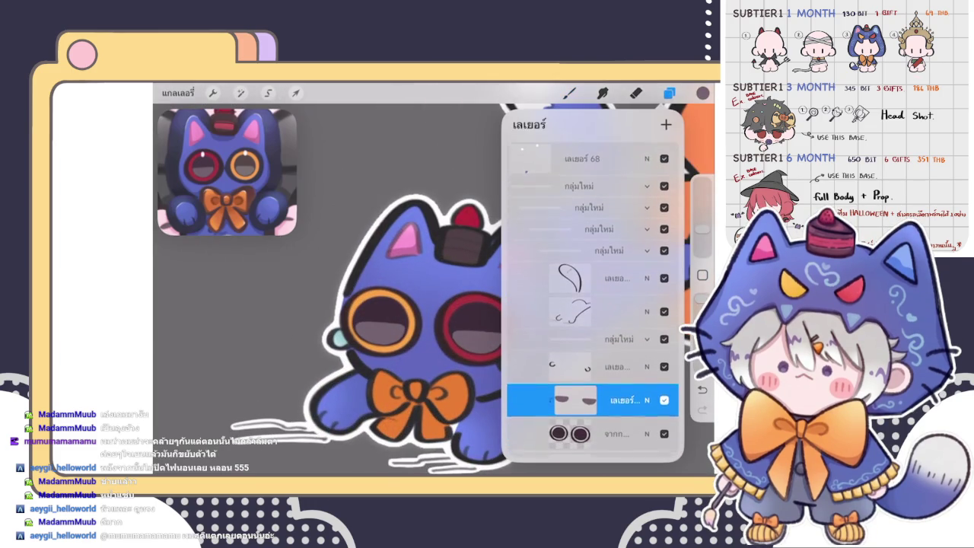
{"action": "left_click", "coordinate": [582, 156]}
{"action": "left_click", "coordinate": [668, 92]}
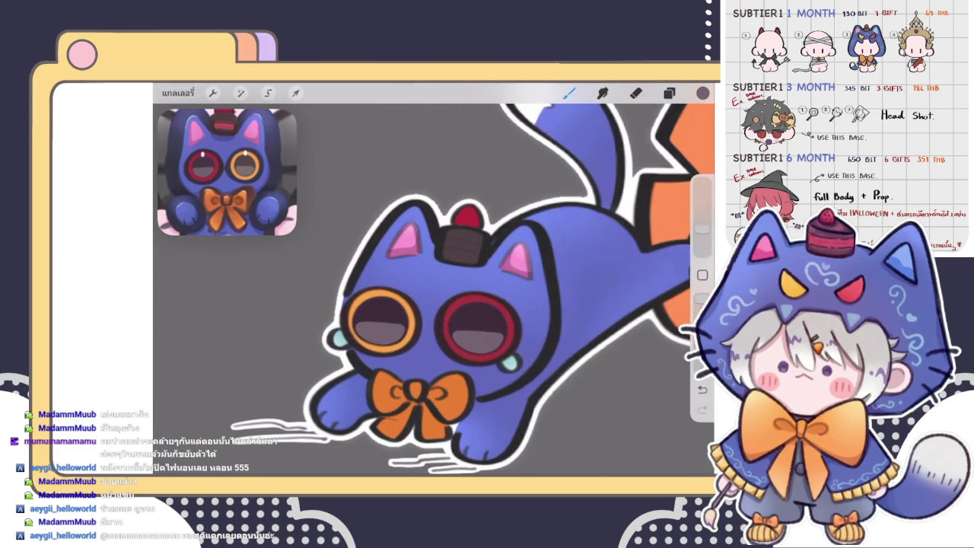
{"action": "left_click", "coordinate": [702, 92]}
{"action": "left_click", "coordinate": [569, 92]}
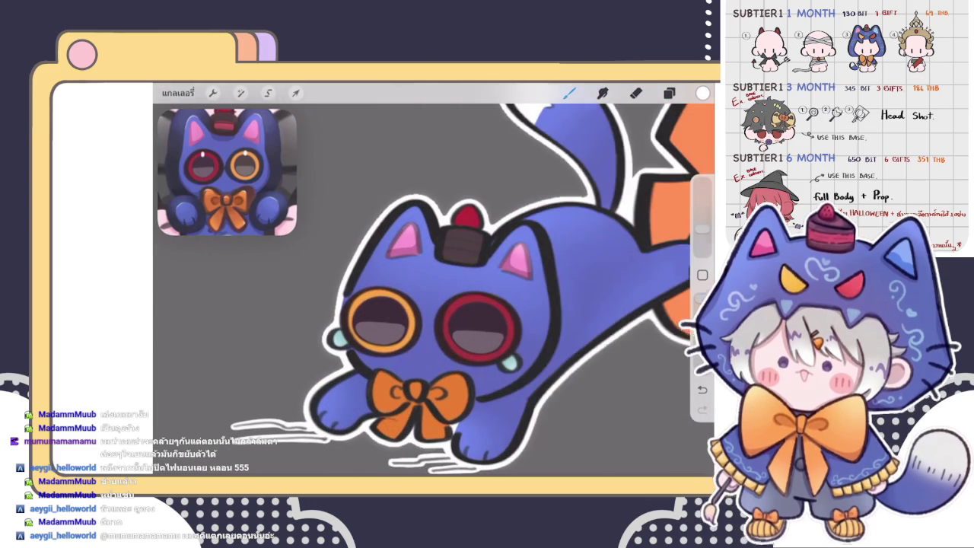
{"action": "scroll", "coordinate": [456, 304], "scroll_direction": "up", "scroll_amount": 3}
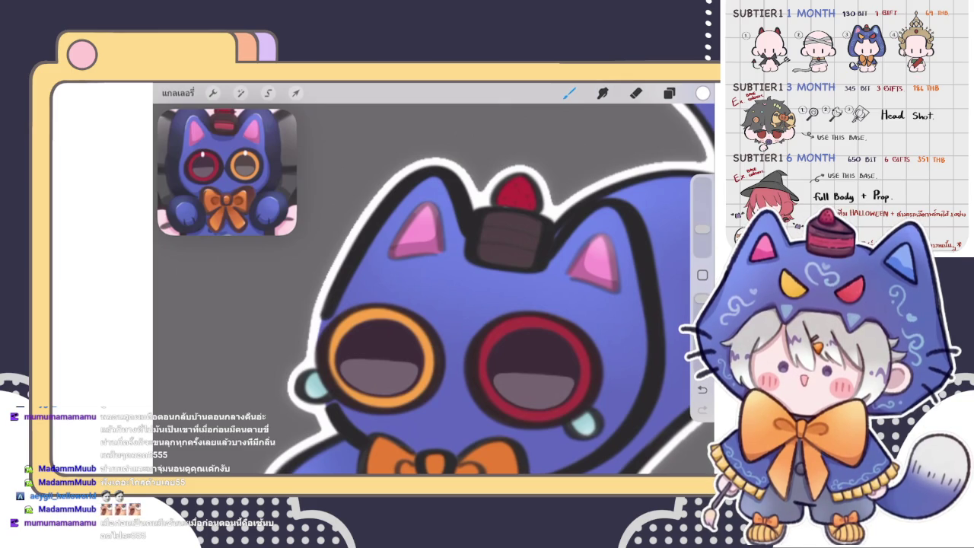
- Undo a stray stroke and paint a white highlight dot in the orange eye
{"action": "scroll", "coordinate": [433, 289], "scroll_direction": "down", "scroll_amount": 3}
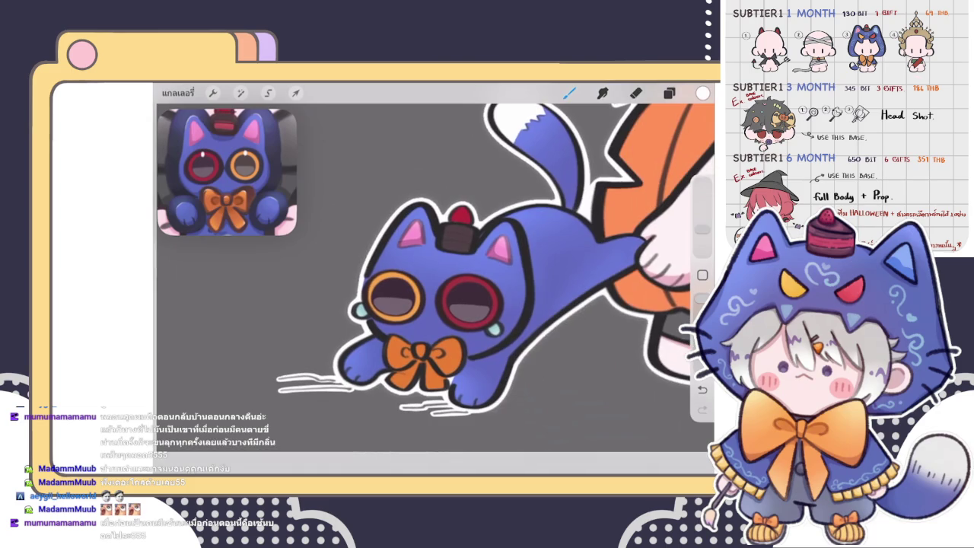
{"action": "left_click", "coordinate": [669, 93]}
{"action": "left_click", "coordinate": [669, 93]}
{"action": "scroll", "coordinate": [434, 289], "scroll_direction": "up", "scroll_amount": 5}
{"action": "scroll", "coordinate": [433, 289], "scroll_direction": "up", "scroll_amount": 2}
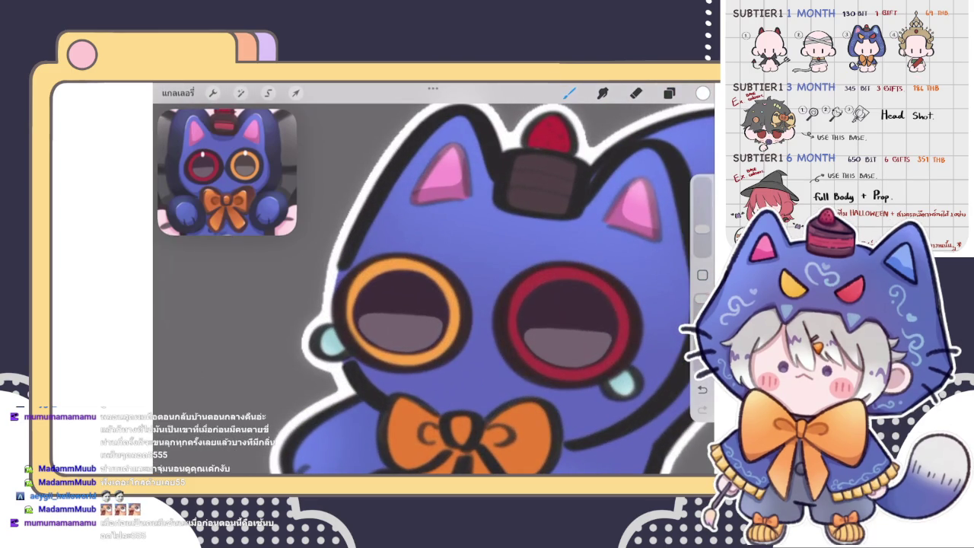
{"action": "scroll", "coordinate": [434, 289], "scroll_direction": "up", "scroll_amount": 2}
{"action": "key", "text": "ctrl+z"}
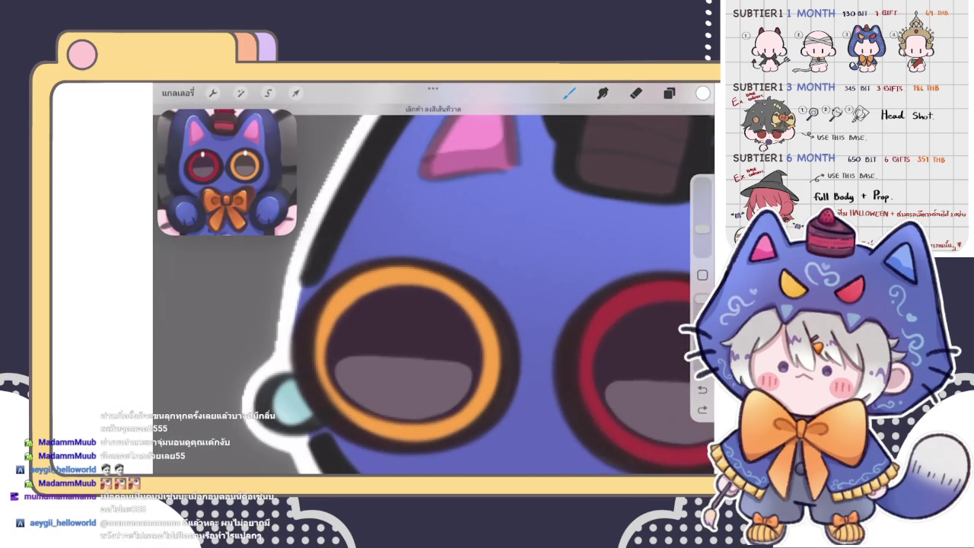
{"action": "left_click_drag", "start_coordinate": [414, 273], "coordinate": [414, 286]}
- Paint a white highlight dot in the red eye, undoing the misplaced attempt
{"action": "scroll", "coordinate": [415, 319], "scroll_direction": "up", "scroll_amount": 2}
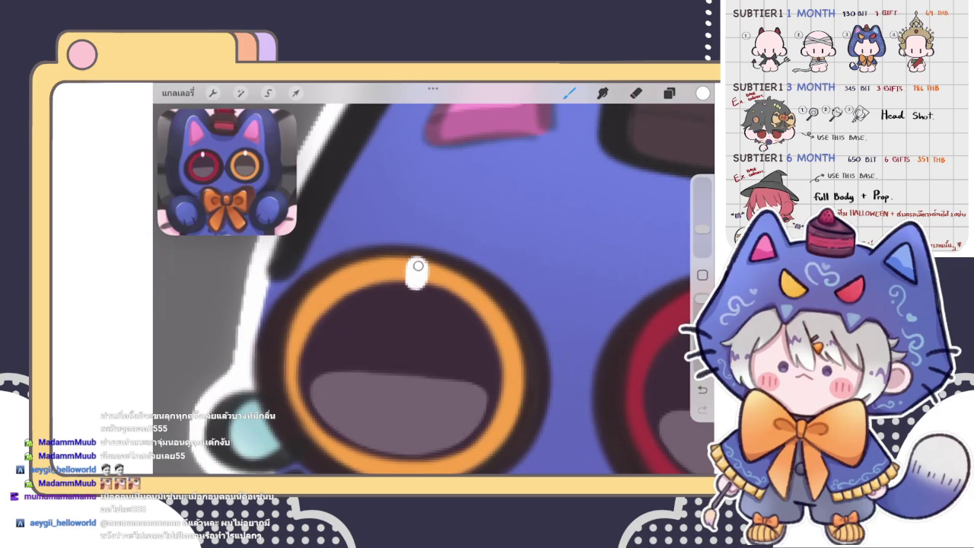
{"action": "scroll", "coordinate": [412, 262], "scroll_direction": "down", "scroll_amount": 3}
{"action": "scroll", "coordinate": [433, 279], "scroll_direction": "up", "scroll_amount": 2}
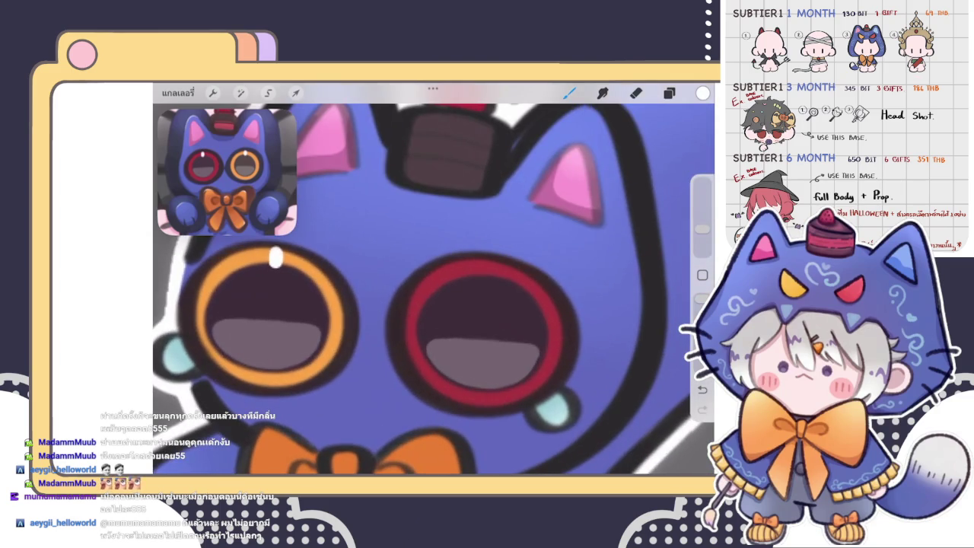
{"action": "left_click_drag", "start_coordinate": [484, 265], "coordinate": [488, 276]}
{"action": "key", "text": "ctrl+z"}
{"action": "scroll", "coordinate": [434, 281], "scroll_direction": "down", "scroll_amount": 5}
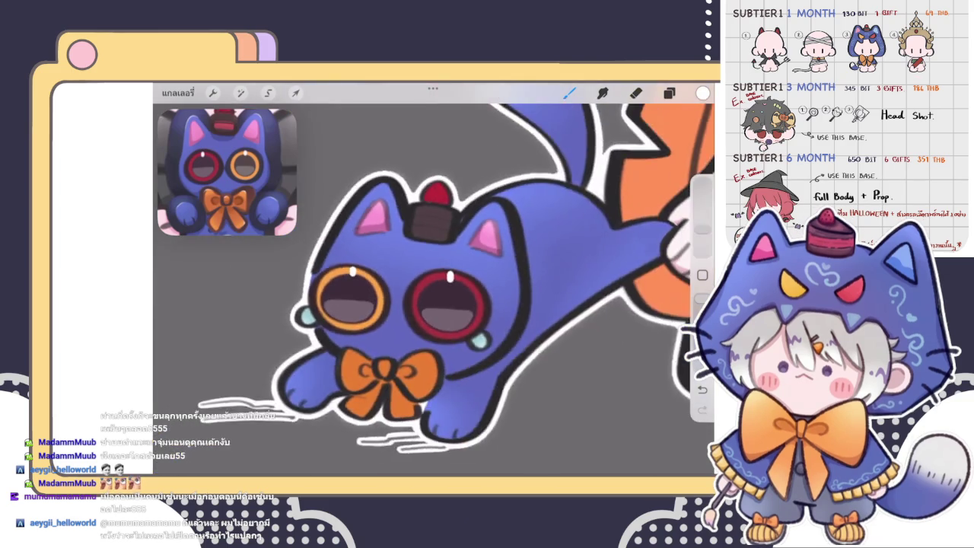
{"action": "scroll", "coordinate": [434, 281], "scroll_direction": "down", "scroll_amount": 2}
{"action": "scroll", "coordinate": [429, 261], "scroll_direction": "up", "scroll_amount": 2}
{"action": "scroll", "coordinate": [429, 261], "scroll_direction": "up", "scroll_amount": 2}
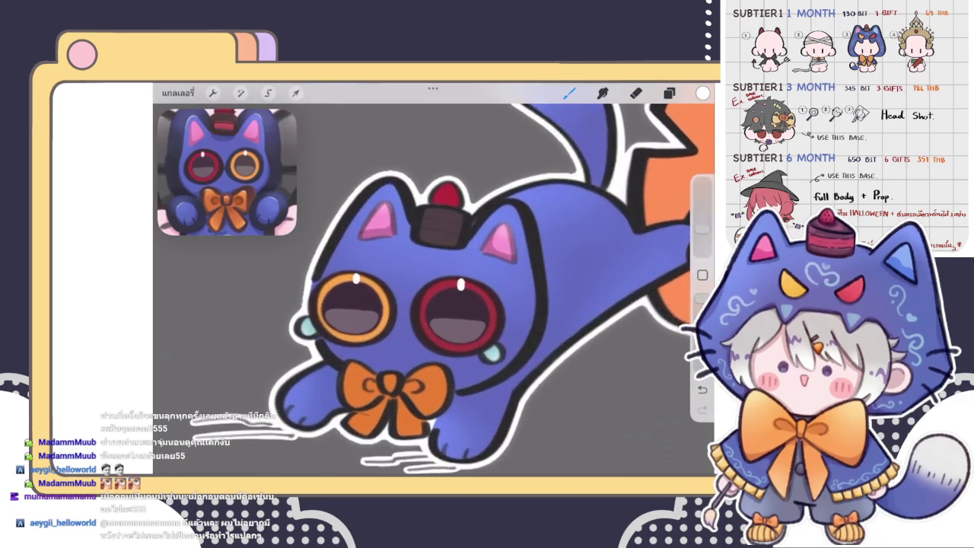
{"action": "scroll", "coordinate": [429, 261], "scroll_direction": "up", "scroll_amount": 2}
{"action": "scroll", "coordinate": [434, 289], "scroll_direction": "up", "scroll_amount": 1}
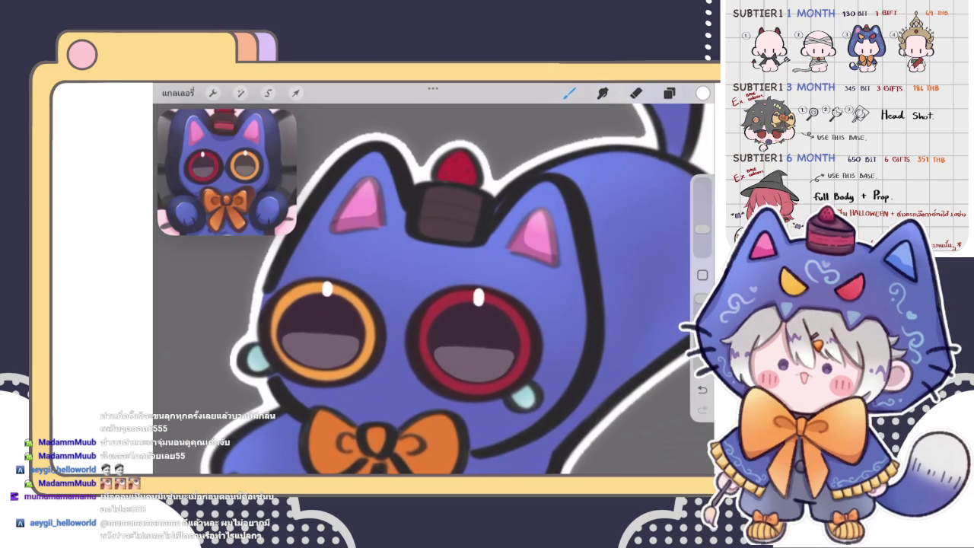
- Freehand-select the red eye's highlight and reshape it with Liquify at 16% brush size
{"action": "left_click", "coordinate": [268, 92]}
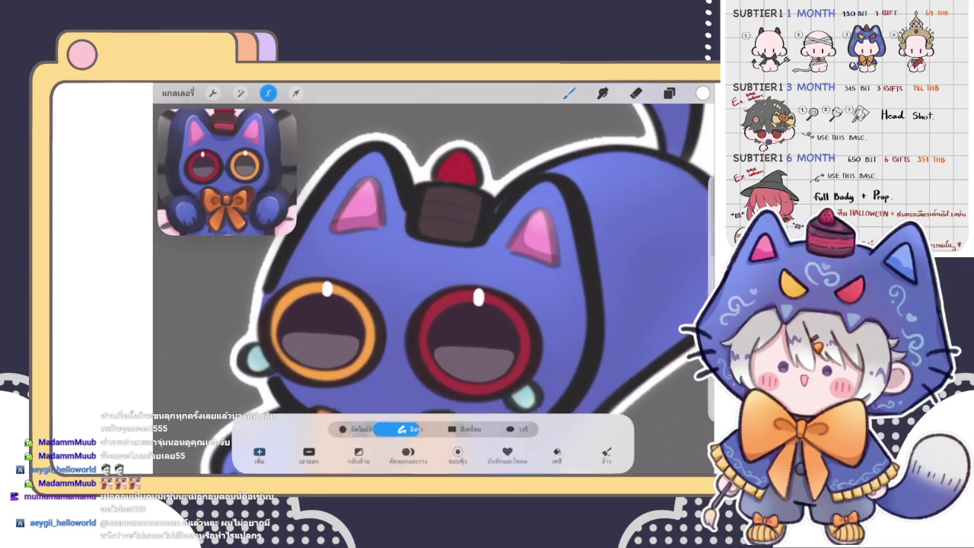
{"action": "left_click_drag", "start_coordinate": [484, 259], "coordinate": [480, 260]}
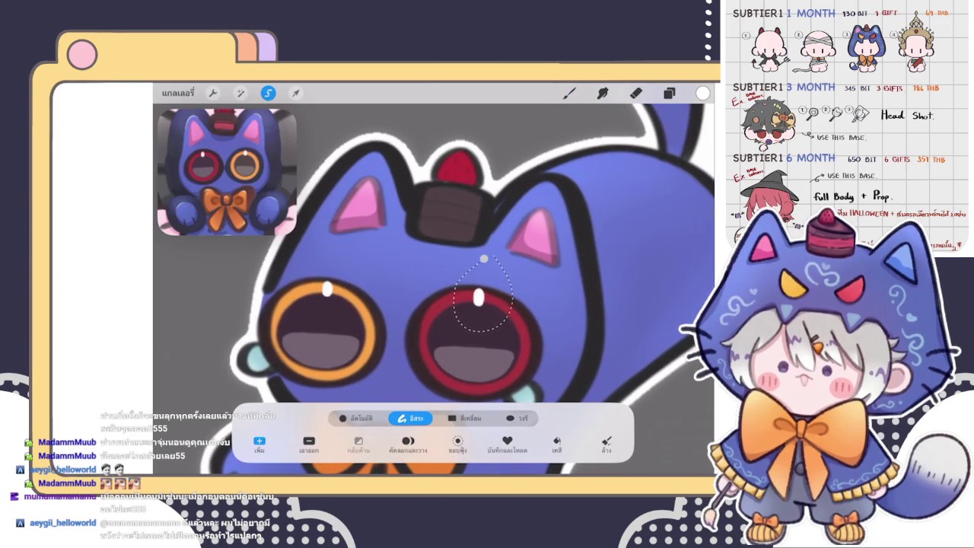
{"action": "left_click", "coordinate": [240, 92]}
{"action": "left_click", "coordinate": [196, 348]}
{"action": "left_click_drag", "start_coordinate": [221, 447], "coordinate": [194, 446]}
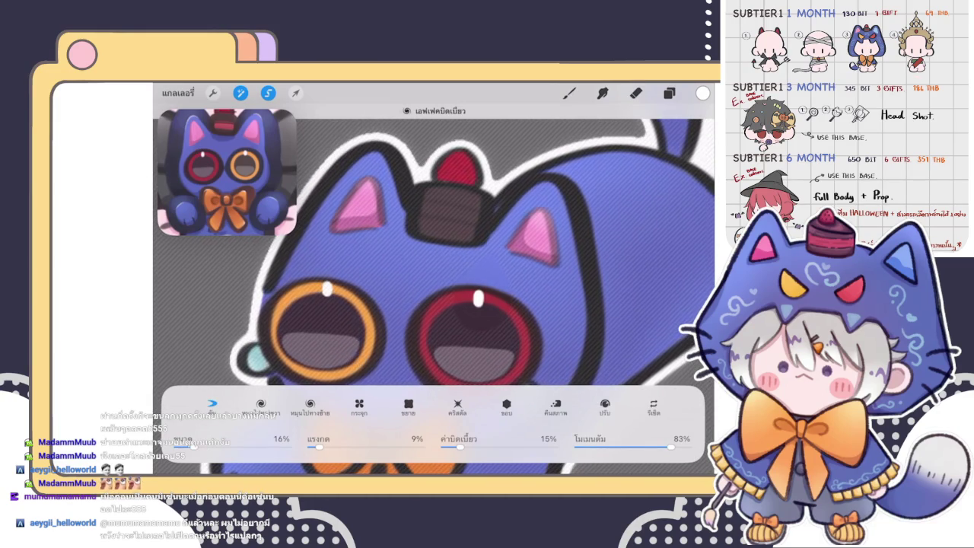
{"action": "key", "text": "b"}
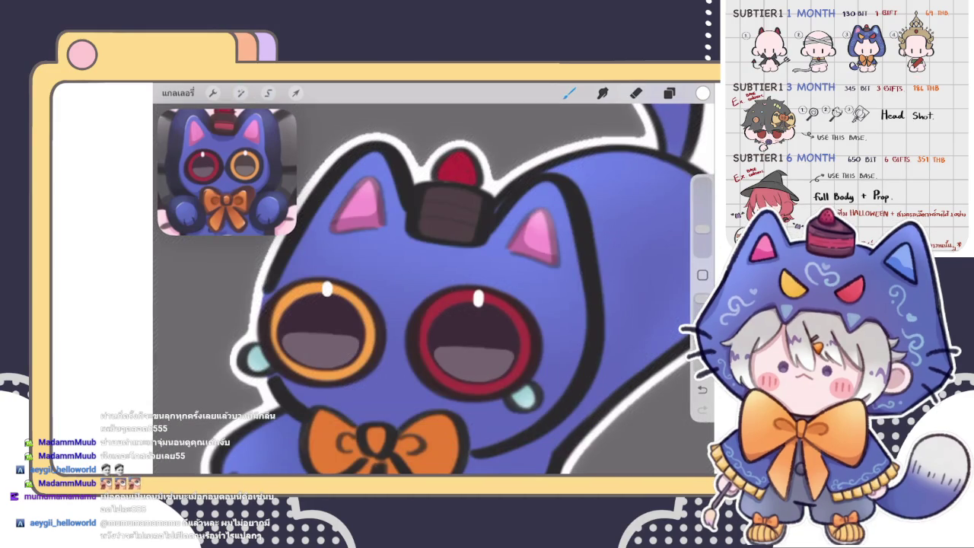
- Reselect the red eye's white highlight and nudge it into place
{"action": "left_click", "coordinate": [268, 92]}
{"action": "left_click_drag", "start_coordinate": [470, 267], "coordinate": [458, 293]}
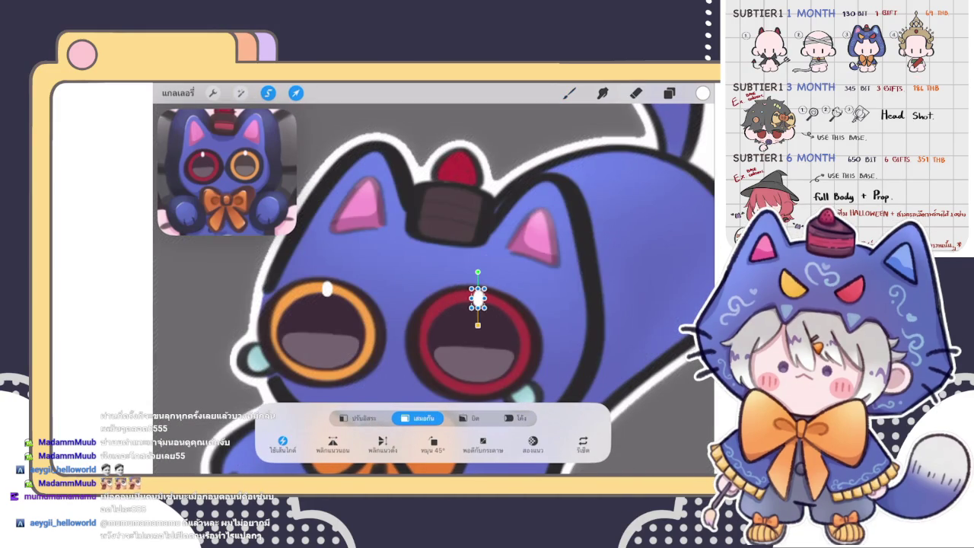
{"action": "key", "text": "b"}
{"action": "scroll", "coordinate": [433, 278], "scroll_direction": "down", "scroll_amount": 3}
- Select and reposition the white highlight in the orange eye
{"action": "scroll", "coordinate": [433, 266], "scroll_direction": "down", "scroll_amount": 3}
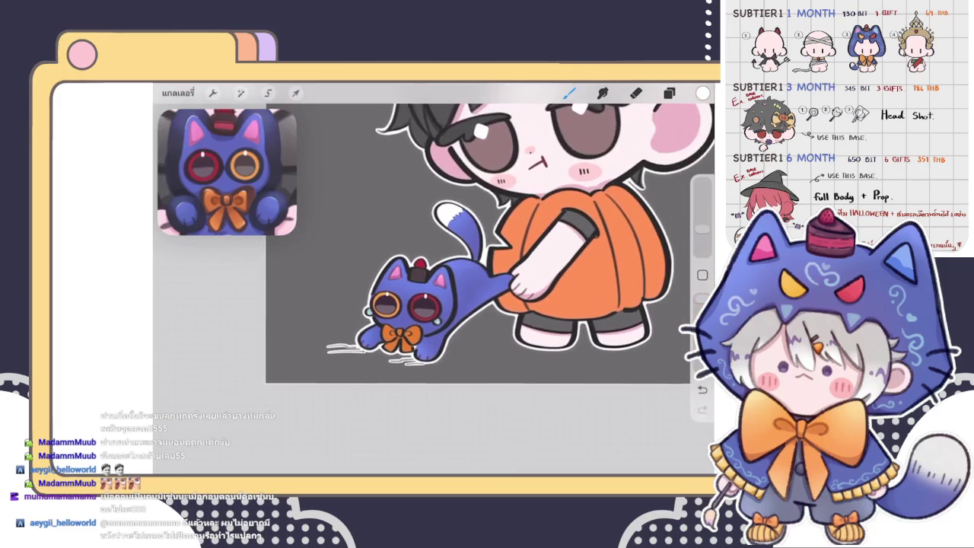
{"action": "scroll", "coordinate": [470, 221], "scroll_direction": "down", "scroll_amount": 3}
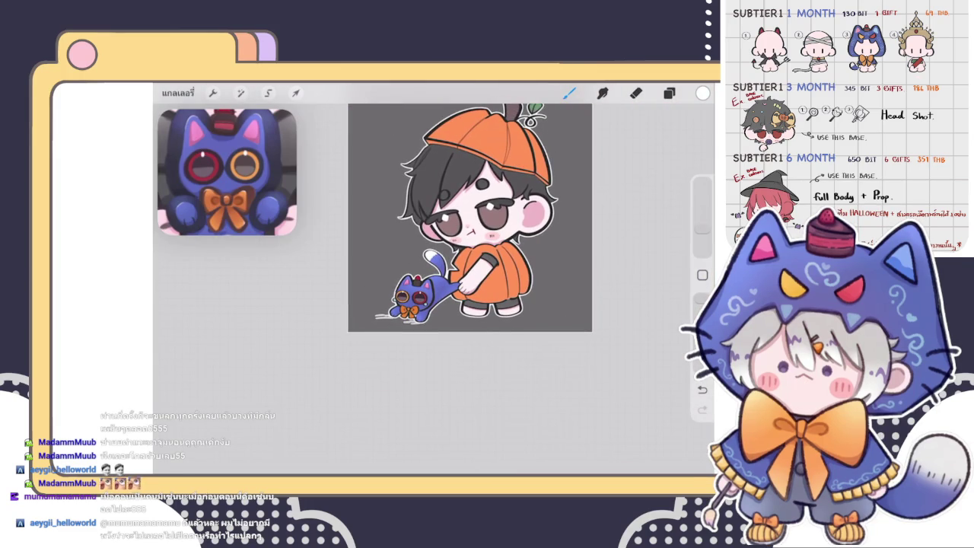
{"action": "scroll", "coordinate": [469, 228], "scroll_direction": "up", "scroll_amount": 3}
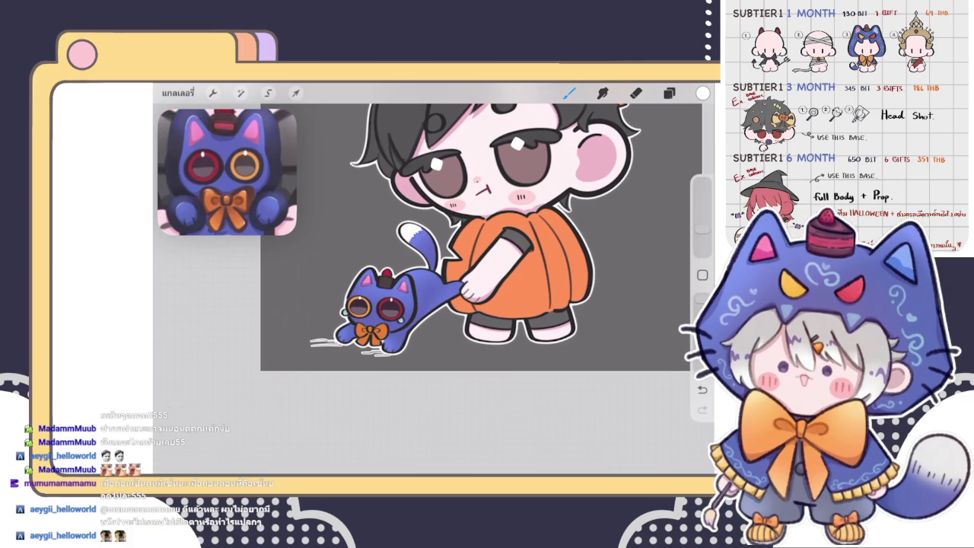
{"action": "left_click", "coordinate": [668, 93]}
{"action": "scroll", "coordinate": [396, 304], "scroll_direction": "up", "scroll_amount": 5}
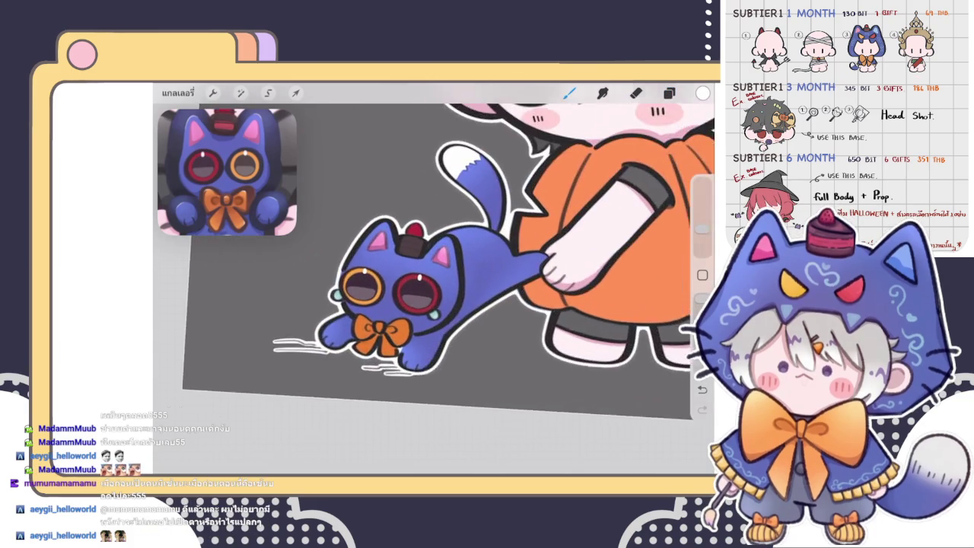
{"action": "scroll", "coordinate": [395, 304], "scroll_direction": "up", "scroll_amount": 3}
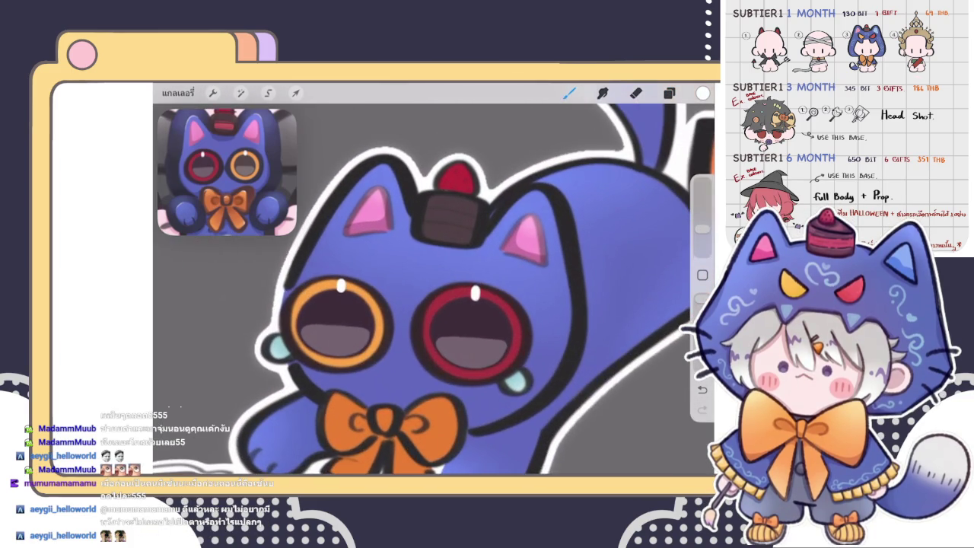
{"action": "left_click", "coordinate": [268, 92]}
{"action": "left_click_drag", "start_coordinate": [350, 249], "coordinate": [369, 292]}
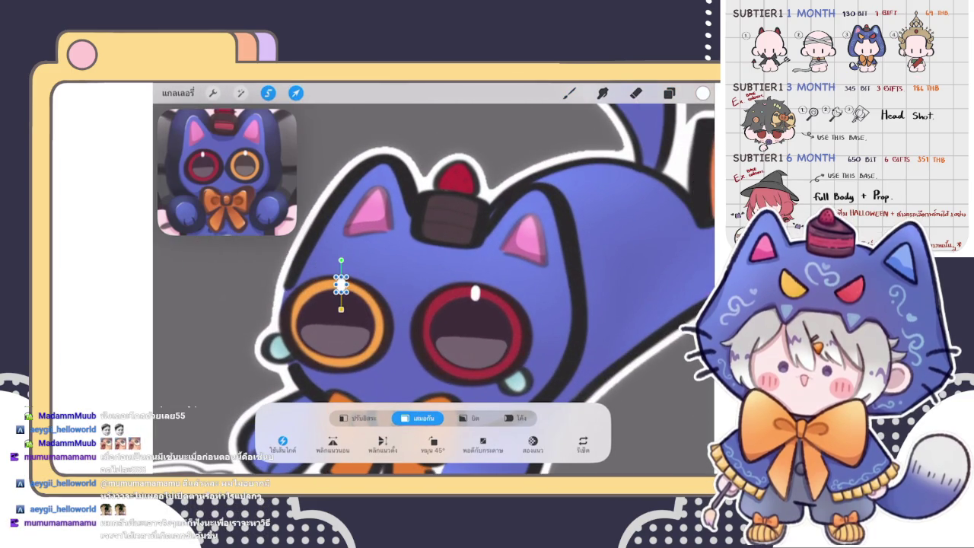
{"action": "left_click", "coordinate": [569, 93]}
- Zoom back out over the drawing and bring up the Layers panel
{"action": "scroll", "coordinate": [434, 289], "scroll_direction": "down", "scroll_amount": 5}
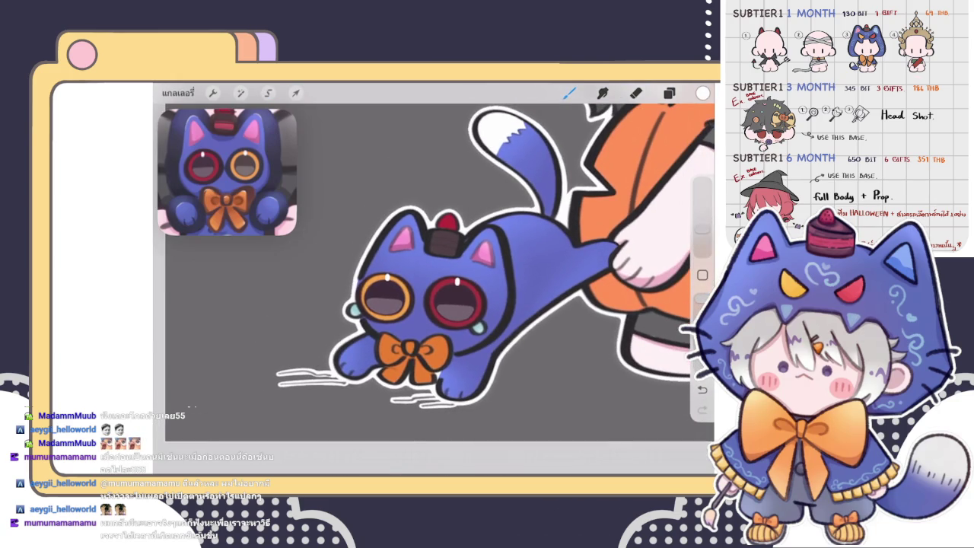
{"action": "scroll", "coordinate": [434, 289], "scroll_direction": "up", "scroll_amount": 5}
{"action": "scroll", "coordinate": [434, 289], "scroll_direction": "up", "scroll_amount": 3}
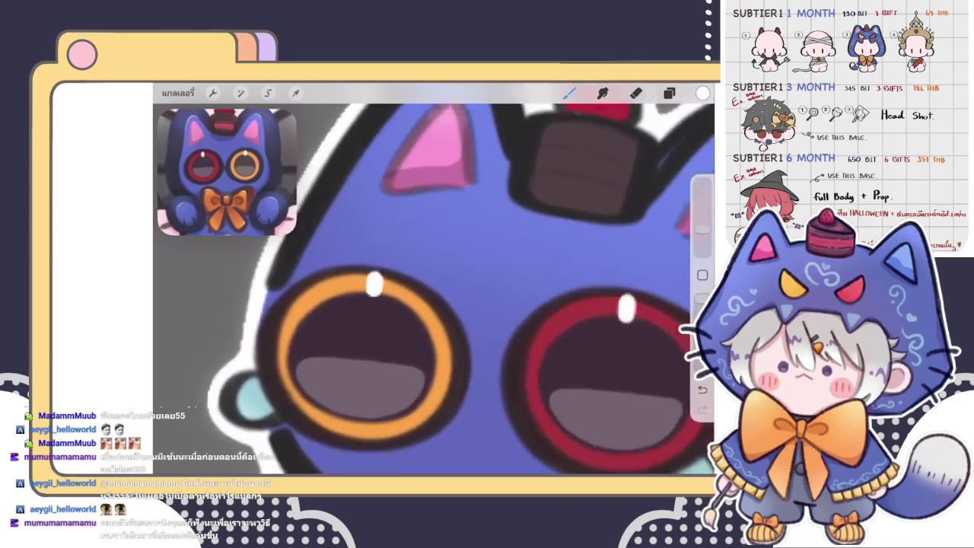
{"action": "scroll", "coordinate": [433, 289], "scroll_direction": "down", "scroll_amount": 3}
{"action": "scroll", "coordinate": [433, 289], "scroll_direction": "down", "scroll_amount": 3}
{"action": "scroll", "coordinate": [433, 289], "scroll_direction": "down", "scroll_amount": 3}
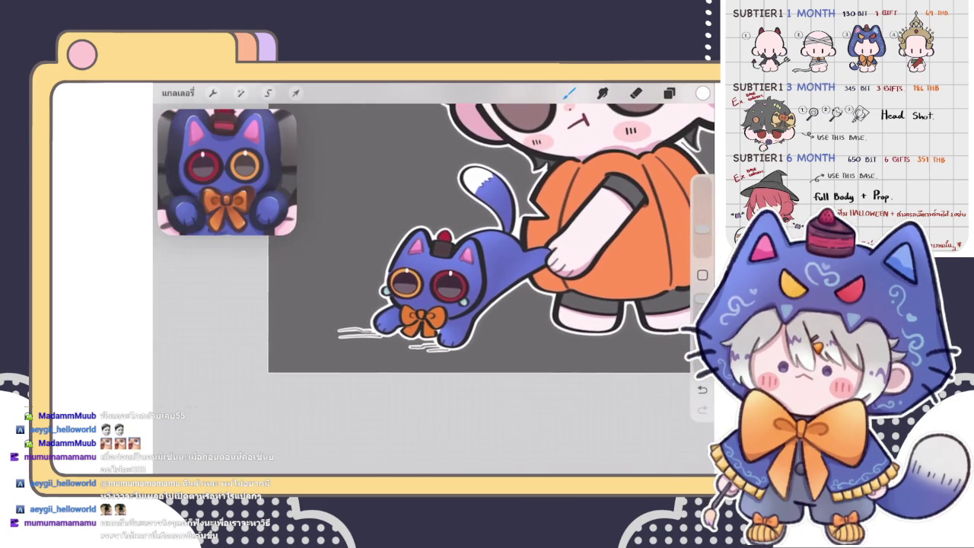
{"action": "scroll", "coordinate": [487, 228], "scroll_direction": "down", "scroll_amount": 3}
{"action": "scroll", "coordinate": [486, 228], "scroll_direction": "up", "scroll_amount": 3}
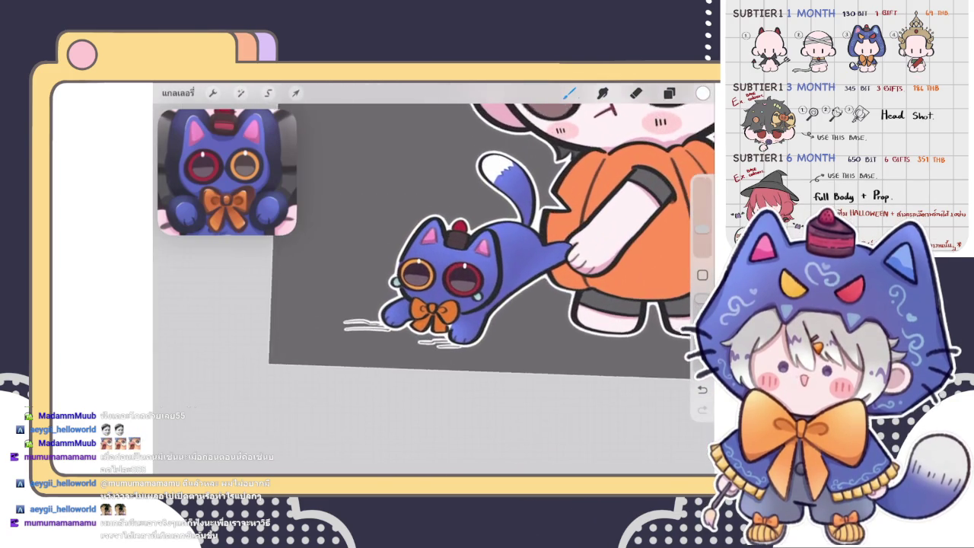
{"action": "left_click", "coordinate": [668, 92]}
{"action": "scroll", "coordinate": [593, 305], "scroll_direction": "down", "scroll_amount": 5}
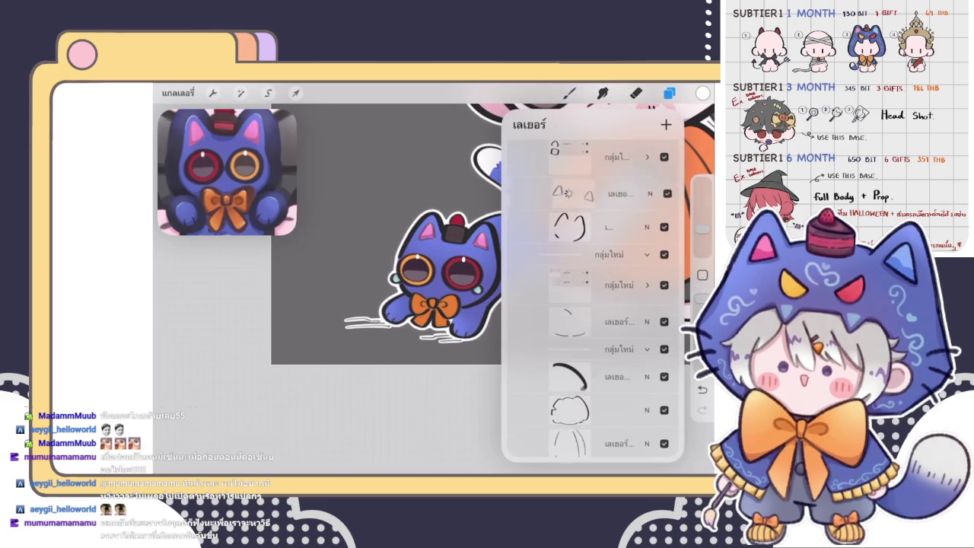
- Duplicate the triangle ear layer twice and merge both copies down into it
{"action": "left_click", "coordinate": [592, 194]}
{"action": "left_click_drag", "start_coordinate": [646, 194], "coordinate": [578, 194]}
{"action": "left_click", "coordinate": [639, 194]}
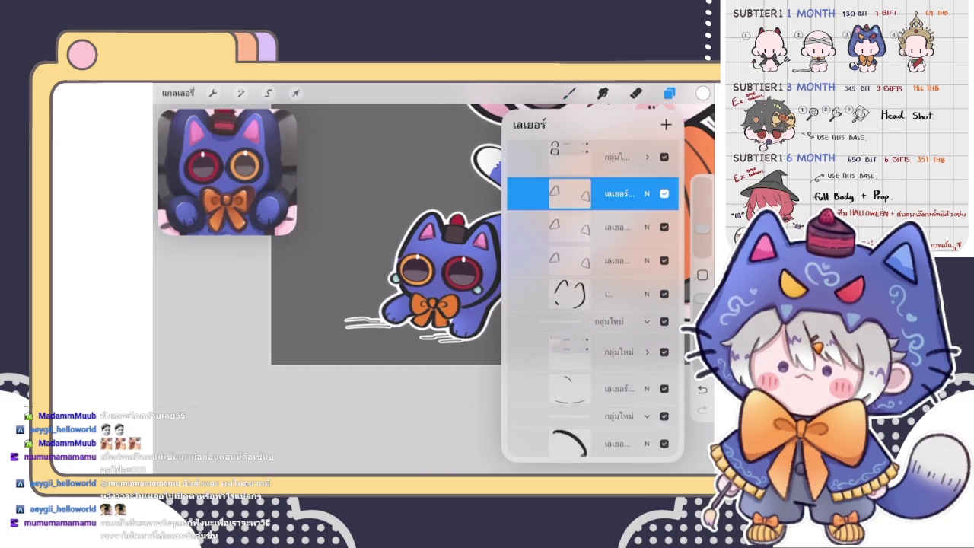
{"action": "left_click", "coordinate": [592, 194]}
{"action": "left_click", "coordinate": [438, 304]}
{"action": "left_click", "coordinate": [592, 194]}
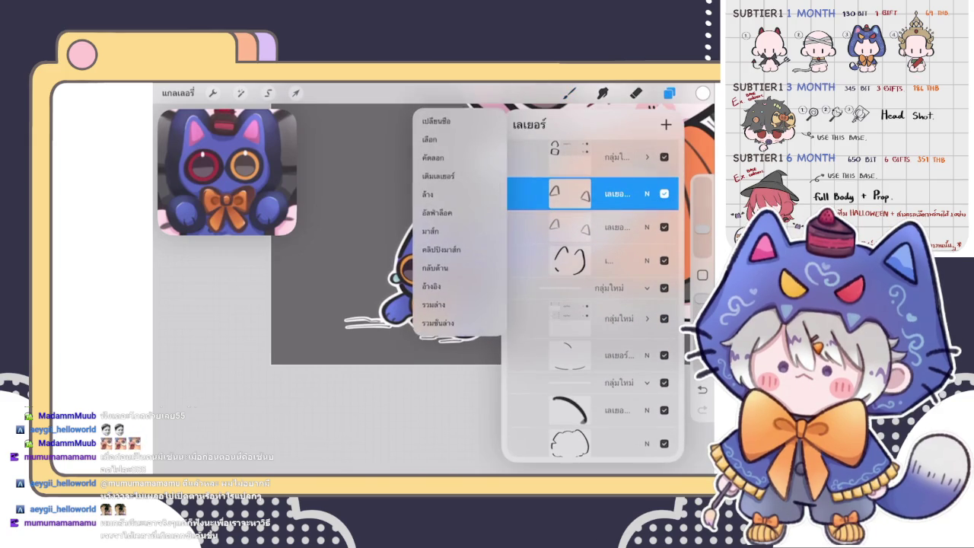
{"action": "left_click", "coordinate": [437, 303]}
{"action": "left_click", "coordinate": [569, 93]}
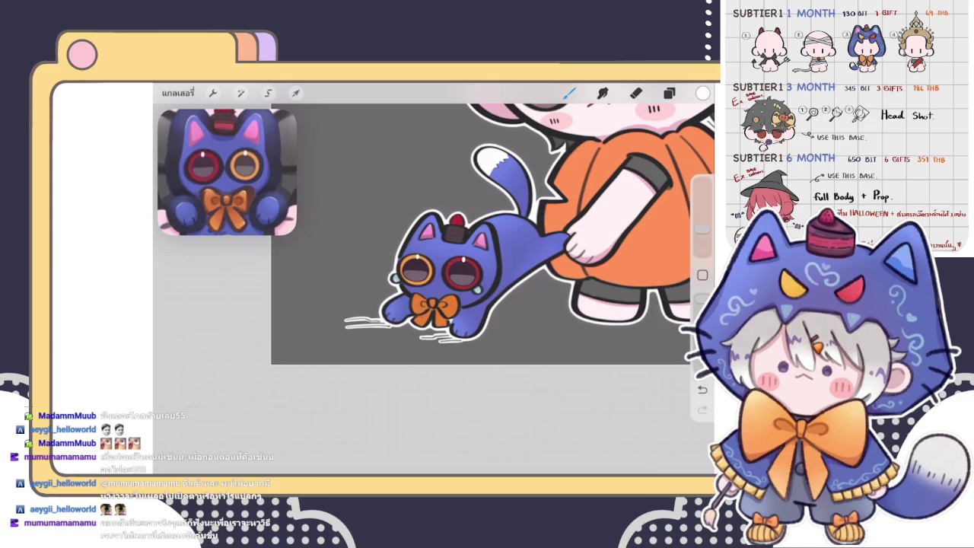
- Add a new blank layer beside the cake hat layer
{"action": "scroll", "coordinate": [434, 281], "scroll_direction": "up", "scroll_amount": 3}
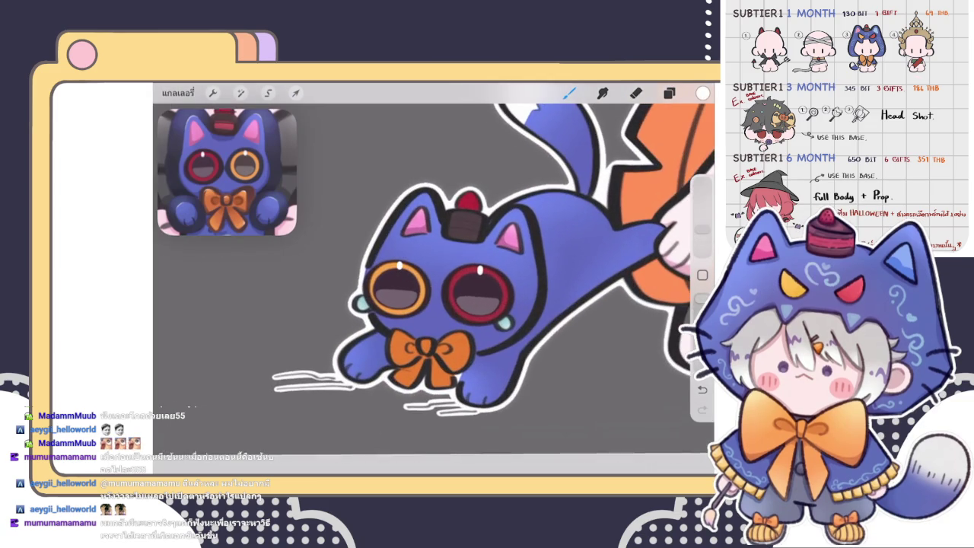
{"action": "left_click", "coordinate": [668, 93]}
{"action": "scroll", "coordinate": [593, 297], "scroll_direction": "down", "scroll_amount": 10}
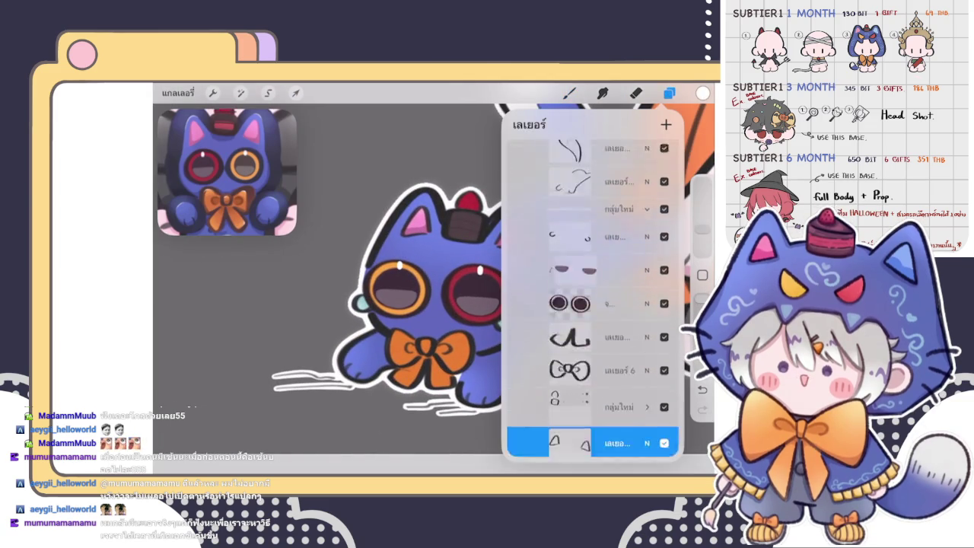
{"action": "scroll", "coordinate": [593, 305], "scroll_direction": "up", "scroll_amount": 5}
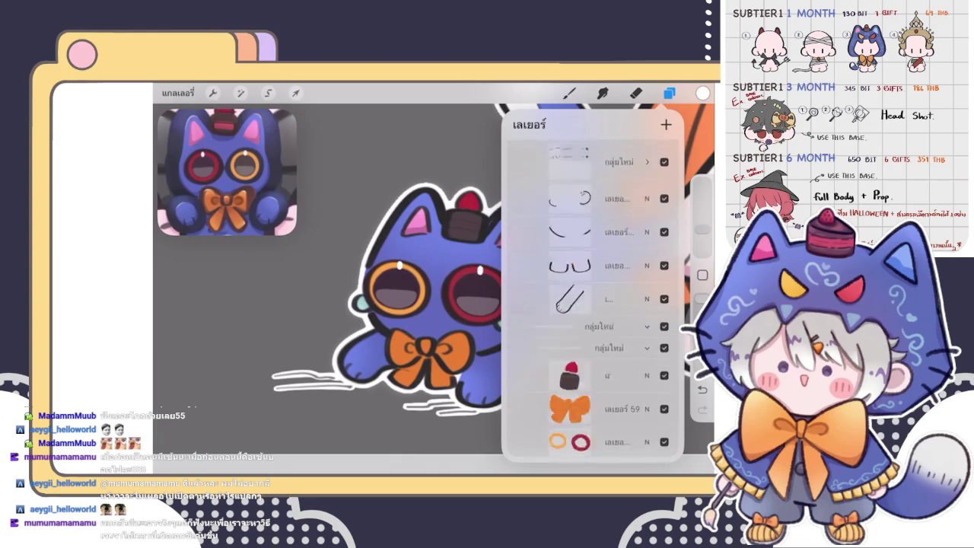
{"action": "left_click", "coordinate": [593, 260]}
{"action": "left_click", "coordinate": [607, 260]}
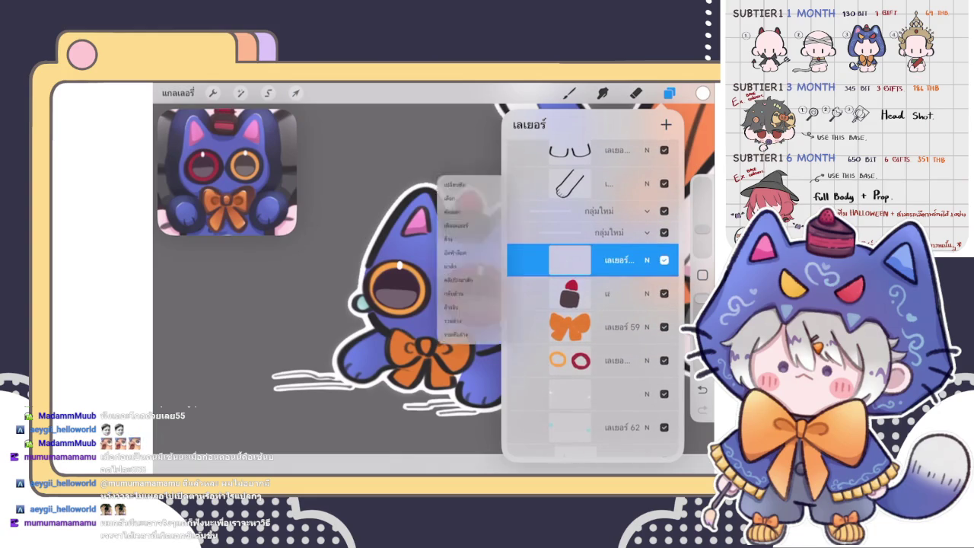
{"action": "left_click", "coordinate": [460, 288]}
{"action": "left_click", "coordinate": [569, 93]}
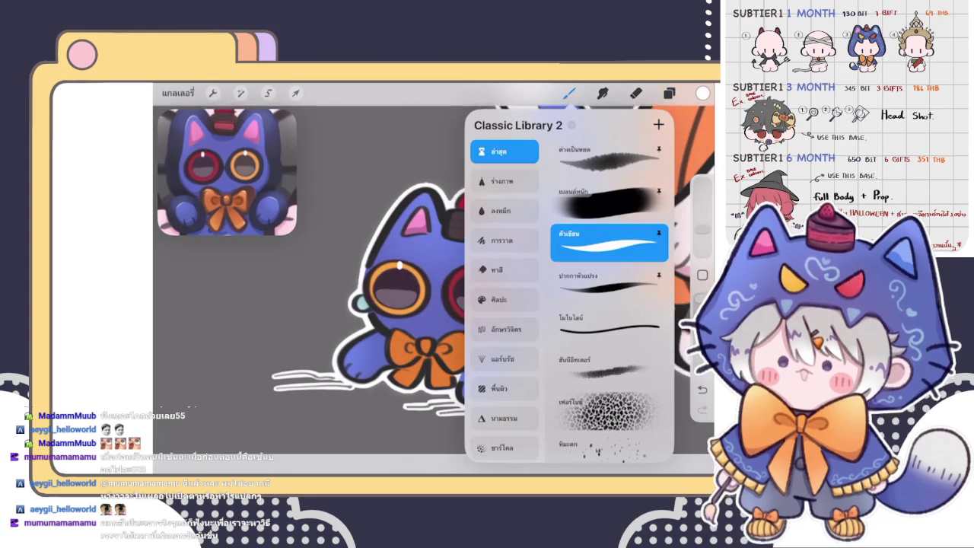
{"action": "left_click", "coordinate": [569, 93]}
- Open the reference artwork of the dark-haired character holding the blue cat from the gallery
{"action": "left_click", "coordinate": [177, 92]}
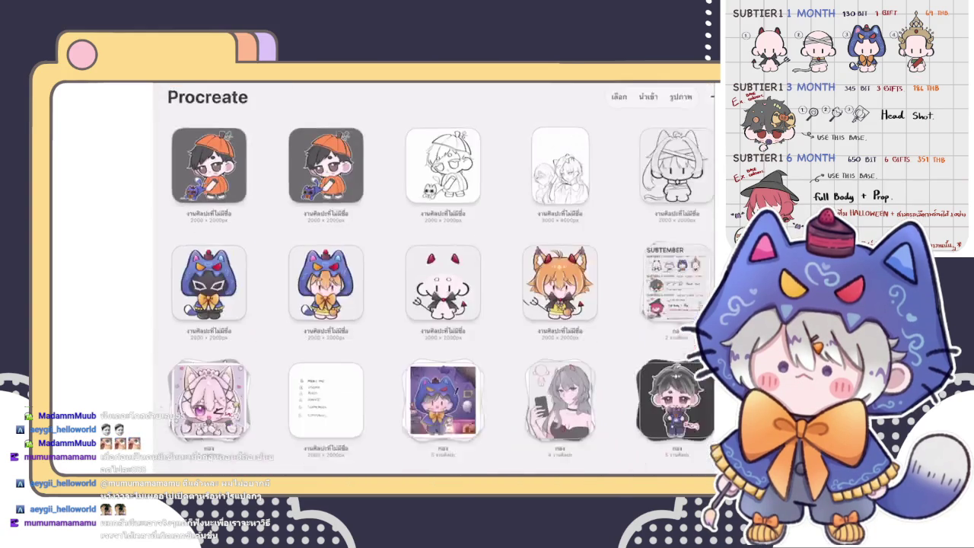
{"action": "scroll", "coordinate": [433, 282], "scroll_direction": "down", "scroll_amount": 3}
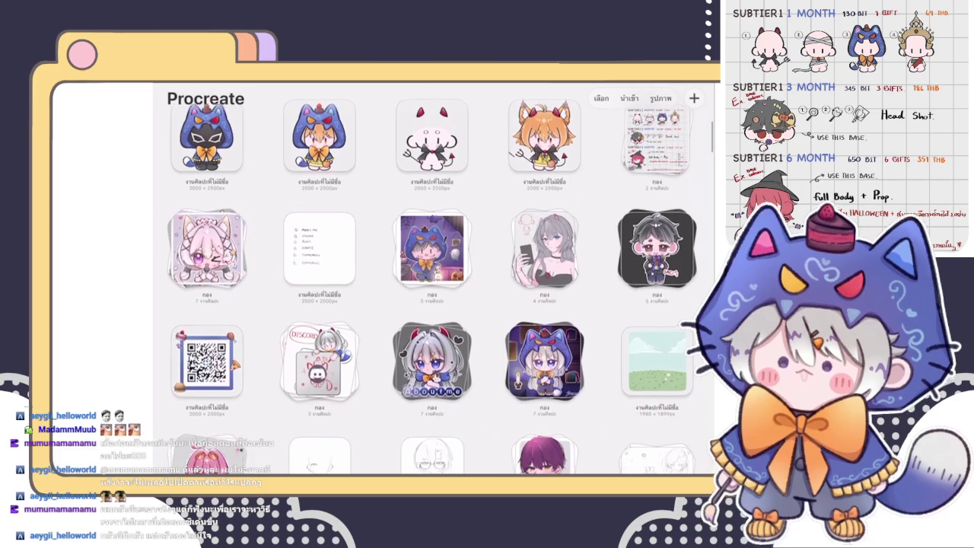
{"action": "scroll", "coordinate": [434, 281], "scroll_direction": "up", "scroll_amount": 3}
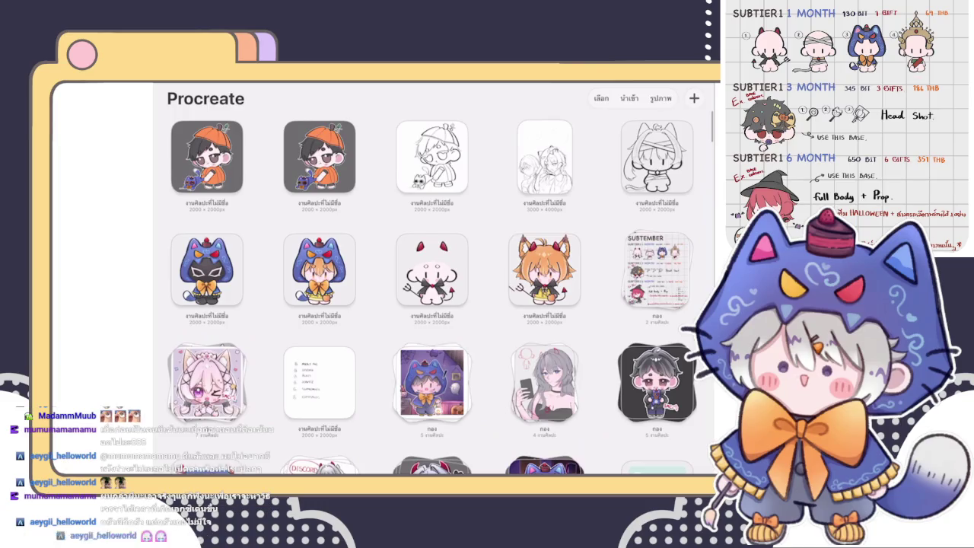
{"action": "scroll", "coordinate": [433, 282], "scroll_direction": "down", "scroll_amount": 3}
{"action": "scroll", "coordinate": [434, 282], "scroll_direction": "up", "scroll_amount": 3}
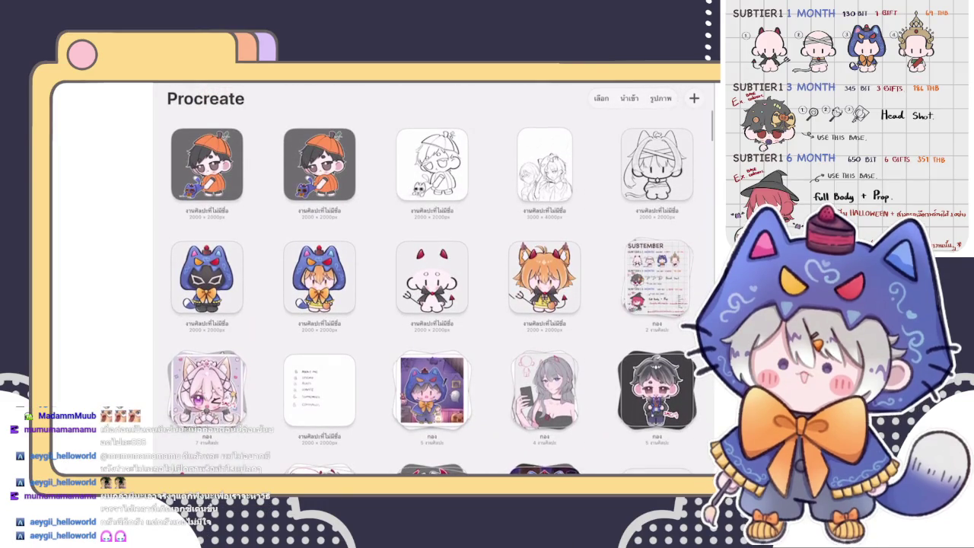
{"action": "scroll", "coordinate": [433, 281], "scroll_direction": "down", "scroll_amount": 5}
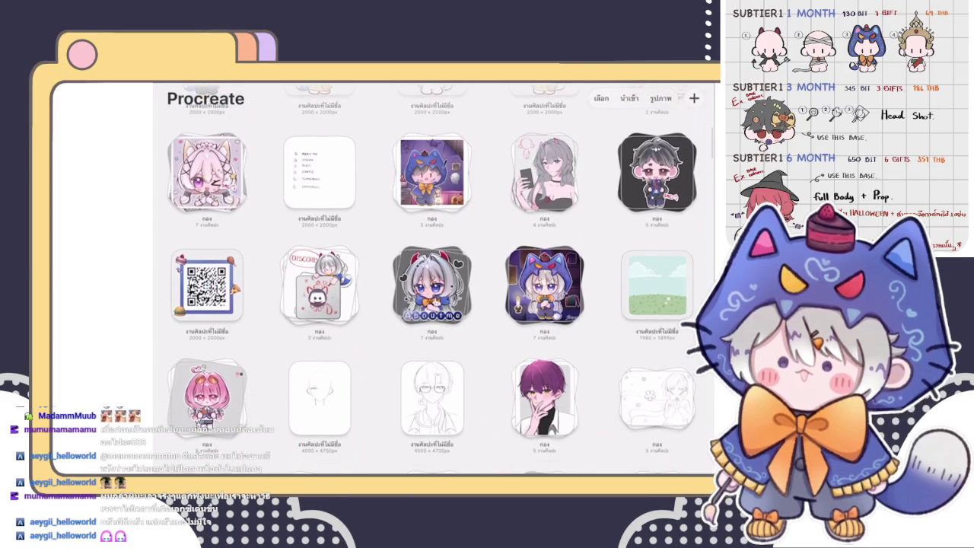
{"action": "scroll", "coordinate": [434, 281], "scroll_direction": "down", "scroll_amount": 5}
{"action": "scroll", "coordinate": [434, 282], "scroll_direction": "up", "scroll_amount": 3}
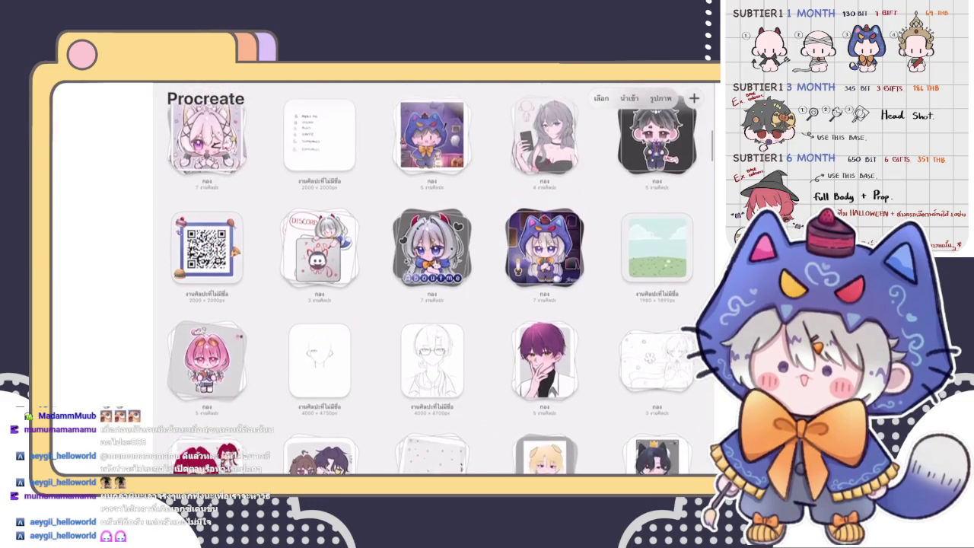
{"action": "scroll", "coordinate": [434, 281], "scroll_direction": "up", "scroll_amount": 2}
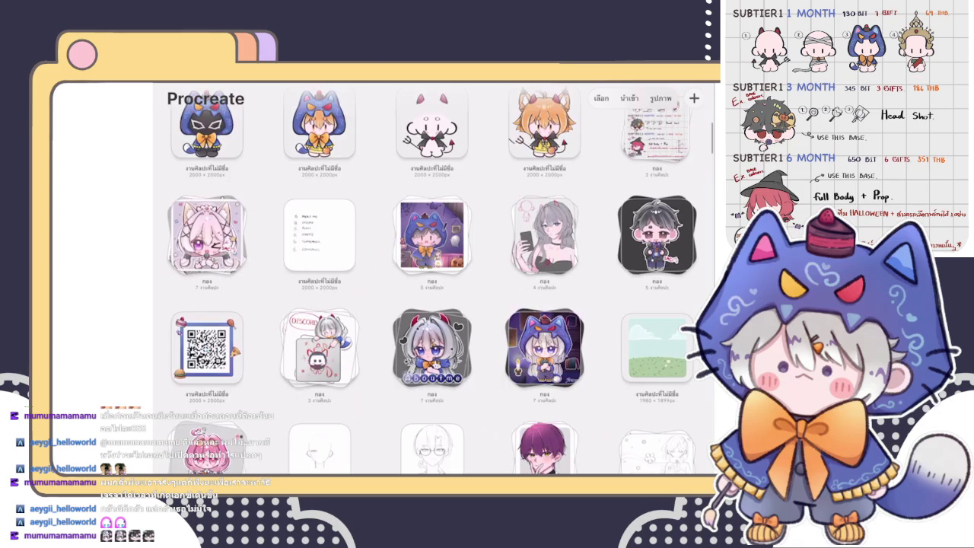
{"action": "left_click", "coordinate": [655, 226]}
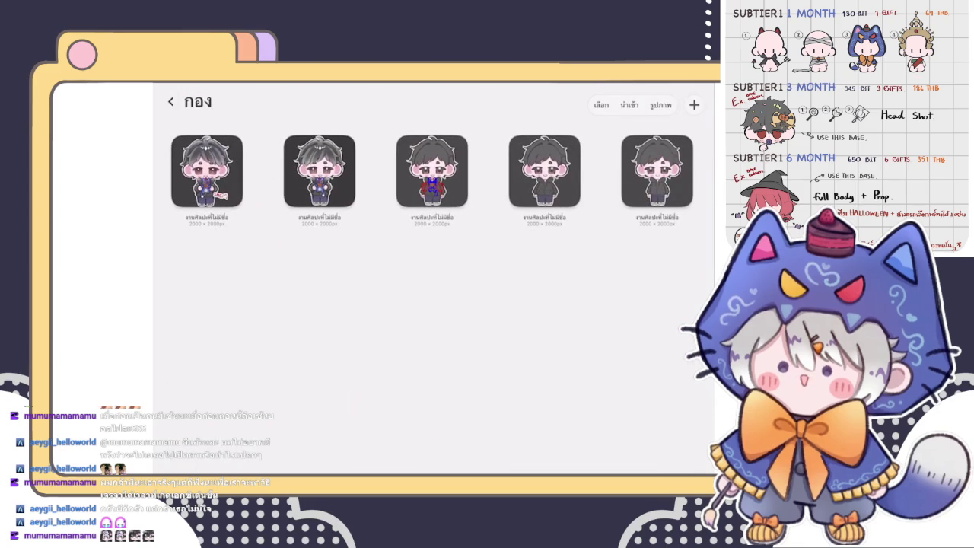
{"action": "left_click", "coordinate": [319, 172]}
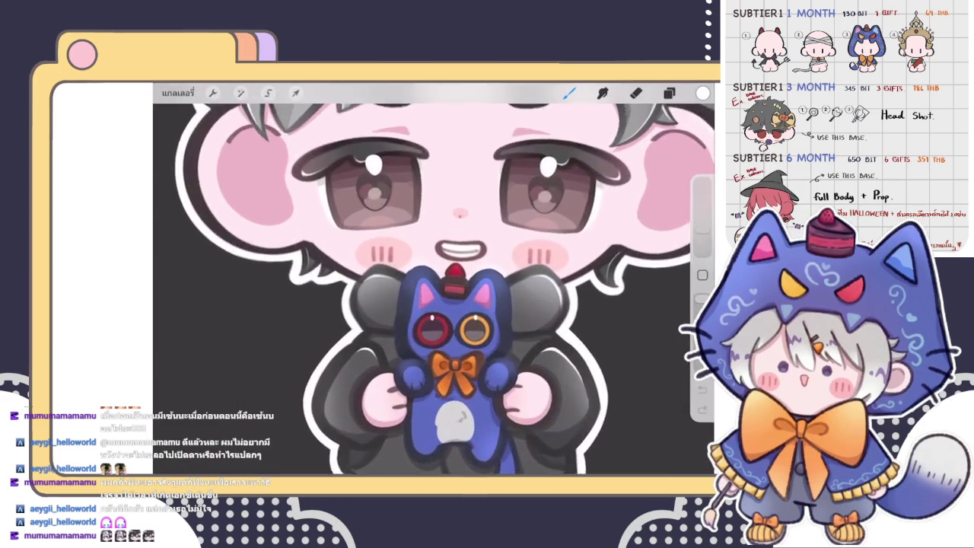
- Sample the red of the cat's hat band and reopen the pumpkin-boy artwork
{"action": "scroll", "coordinate": [456, 304], "scroll_direction": "up", "scroll_amount": 2}
{"action": "left_click_drag", "start_coordinate": [432, 279], "coordinate": [459, 244]}
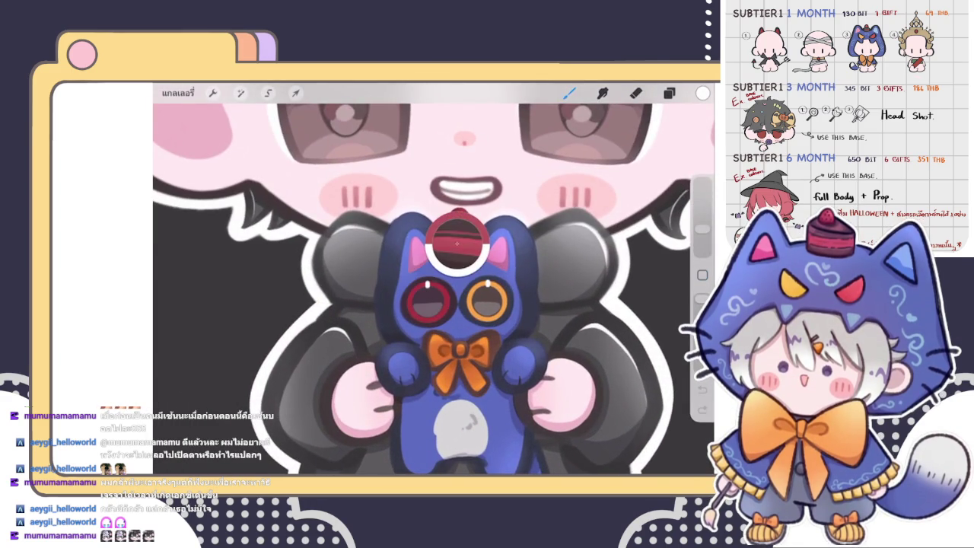
{"action": "left_click", "coordinate": [177, 92]}
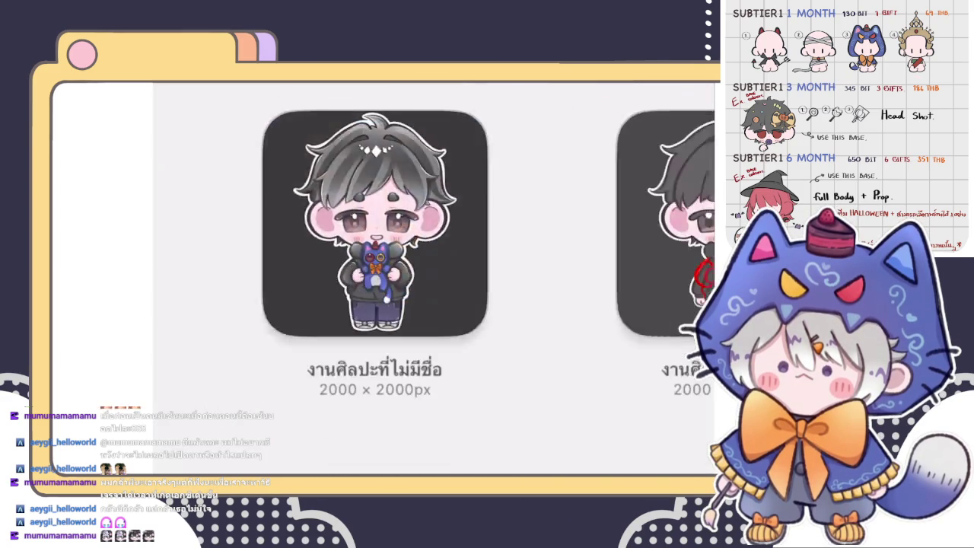
{"action": "left_click", "coordinate": [167, 99]}
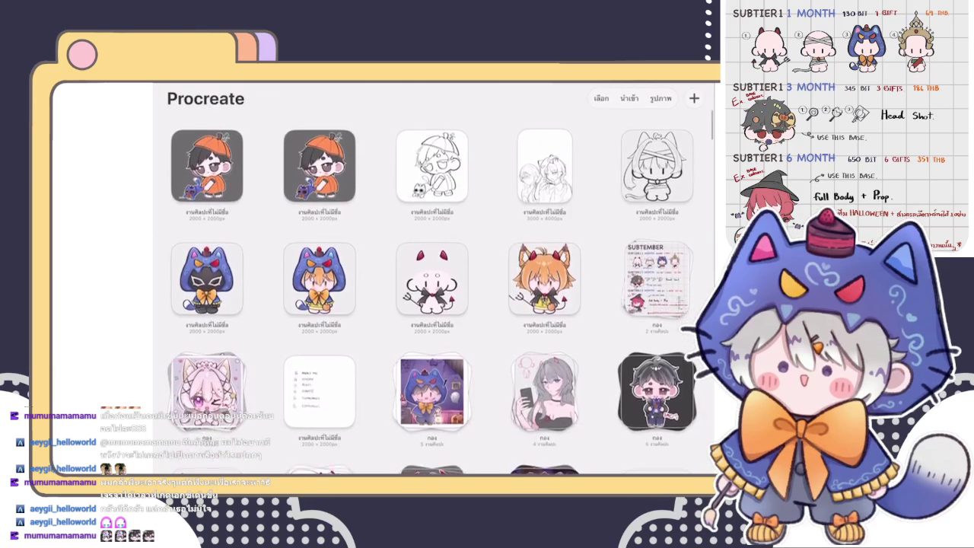
{"action": "left_click", "coordinate": [315, 164]}
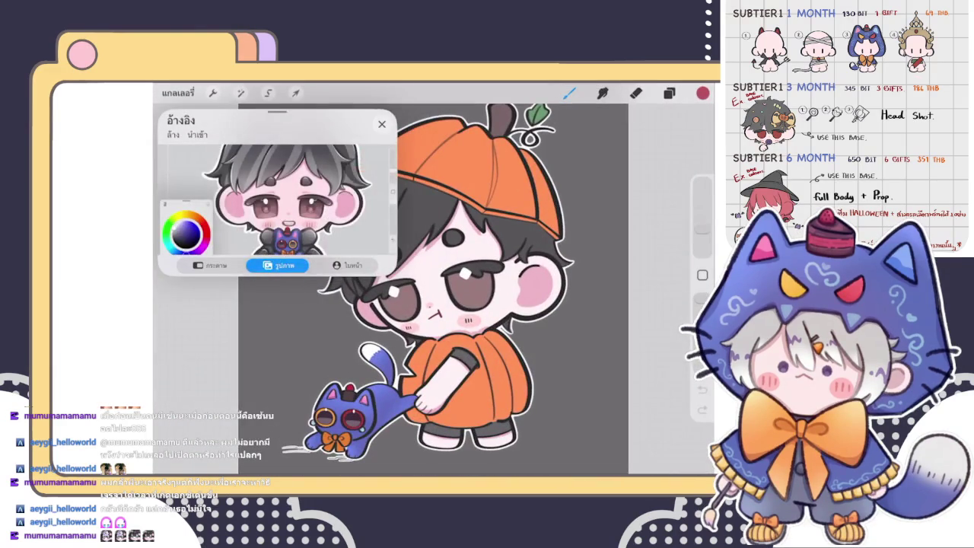
- Shrink the reference window and zoom in on the cat's cake hat
{"action": "left_click_drag", "start_coordinate": [392, 270], "coordinate": [289, 236]}
{"action": "scroll", "coordinate": [357, 365], "scroll_direction": "up", "scroll_amount": 5}
{"action": "left_click", "coordinate": [669, 92]}
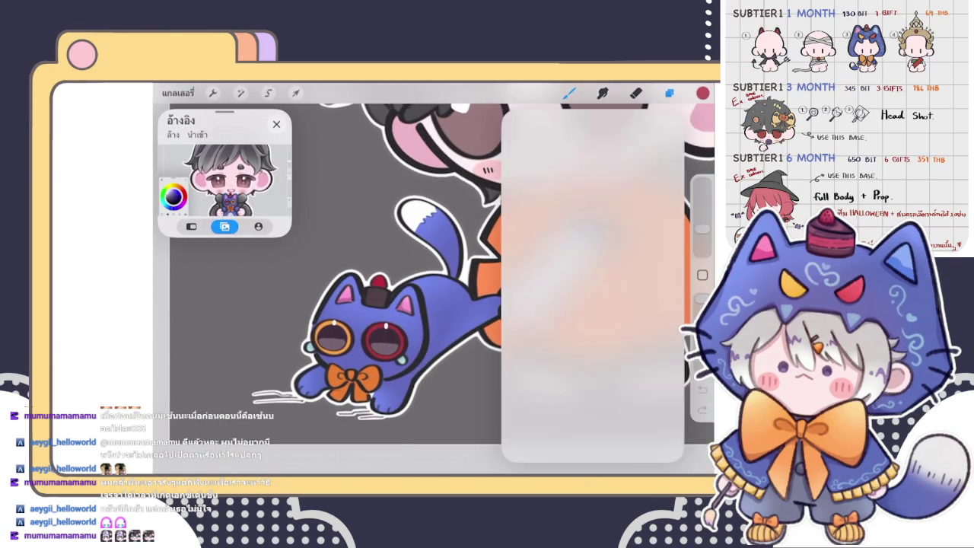
{"action": "left_click", "coordinate": [669, 93]}
{"action": "scroll", "coordinate": [380, 305], "scroll_direction": "up", "scroll_amount": 5}
{"action": "scroll", "coordinate": [380, 305], "scroll_direction": "up", "scroll_amount": 5}
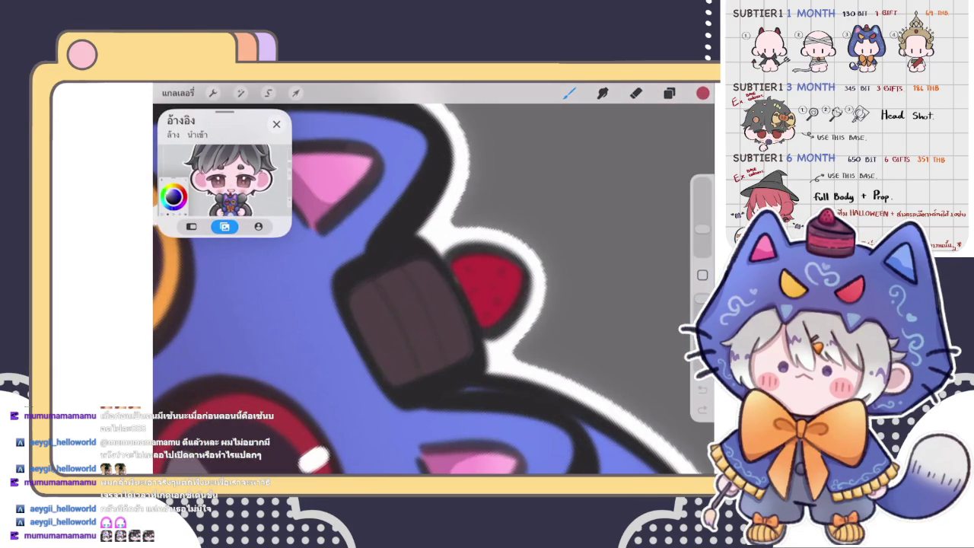
{"action": "scroll", "coordinate": [426, 289], "scroll_direction": "down", "scroll_amount": 3}
{"action": "scroll", "coordinate": [426, 289], "scroll_direction": "down", "scroll_amount": 3}
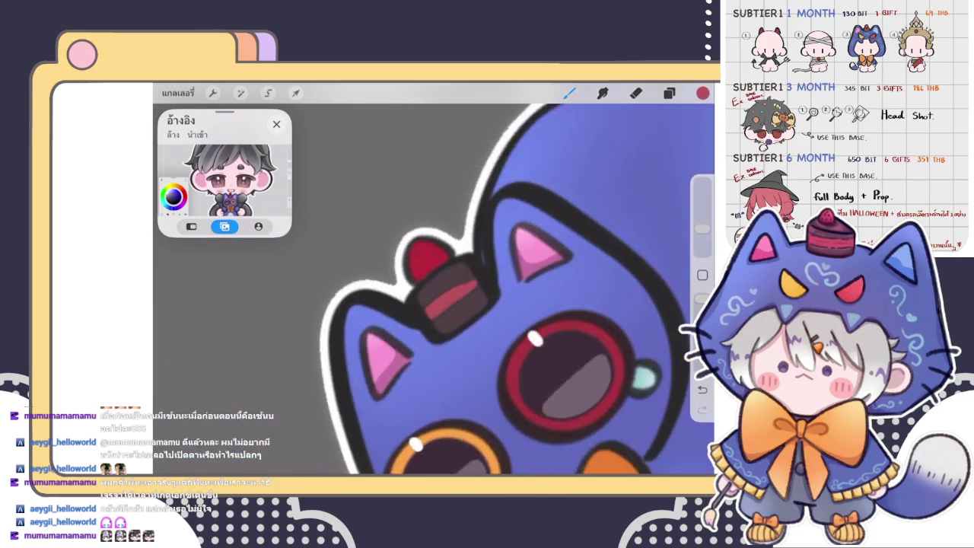
{"action": "scroll", "coordinate": [434, 289], "scroll_direction": "up", "scroll_amount": 3}
{"action": "scroll", "coordinate": [433, 289], "scroll_direction": "up", "scroll_amount": 3}
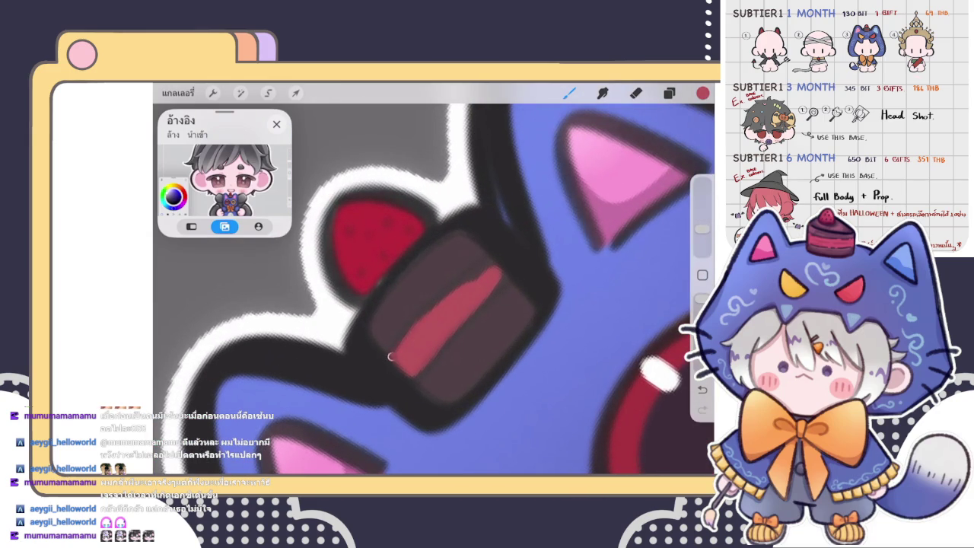
- Paint a red stripe across the cake hat in three strokes, then zoom out
{"action": "mouse_move", "coordinate": [390, 356]}
{"action": "left_mouse_down"}
{"action": "mouse_move", "coordinate": [493, 258]}
{"action": "mouse_move", "coordinate": [473, 278]}
{"action": "left_mouse_up"}
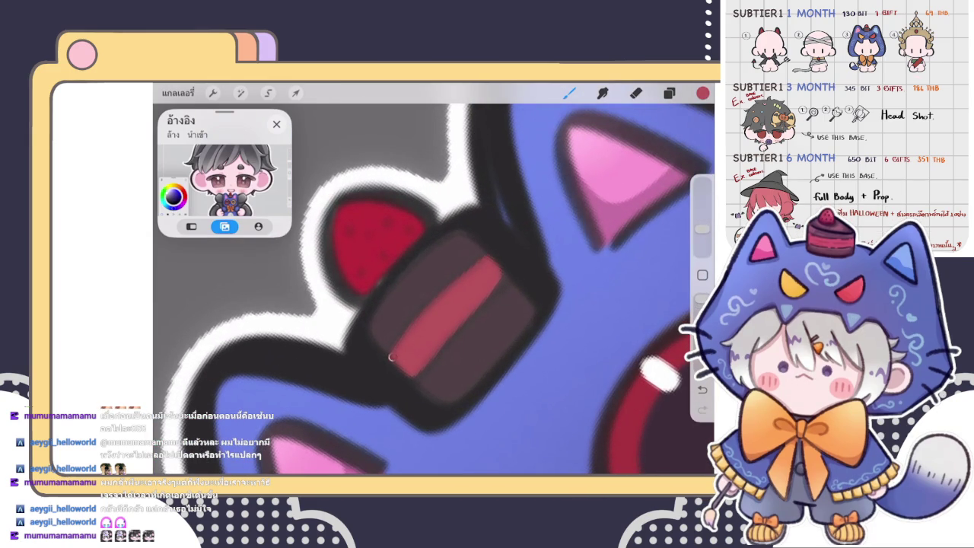
{"action": "left_click_drag", "start_coordinate": [496, 267], "coordinate": [508, 280]}
{"action": "left_click_drag", "start_coordinate": [447, 341], "coordinate": [492, 302]}
{"action": "scroll", "coordinate": [433, 281], "scroll_direction": "down", "scroll_amount": 3}
{"action": "scroll", "coordinate": [433, 282], "scroll_direction": "down", "scroll_amount": 3}
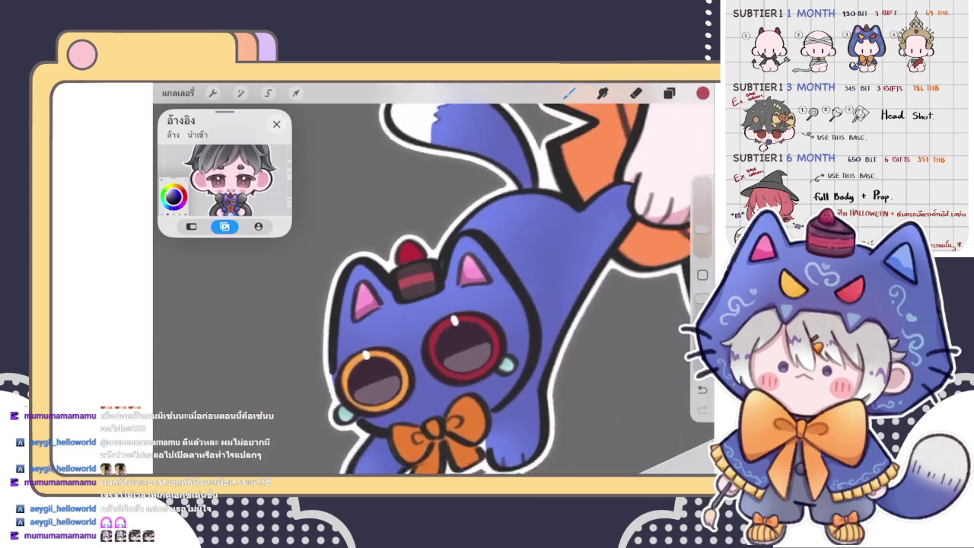
{"action": "scroll", "coordinate": [433, 281], "scroll_direction": "down", "scroll_amount": 3}
{"action": "scroll", "coordinate": [433, 281], "scroll_direction": "down", "scroll_amount": 2}
{"action": "scroll", "coordinate": [472, 220], "scroll_direction": "down", "scroll_amount": 2}
{"action": "scroll", "coordinate": [472, 221], "scroll_direction": "down", "scroll_amount": 2}
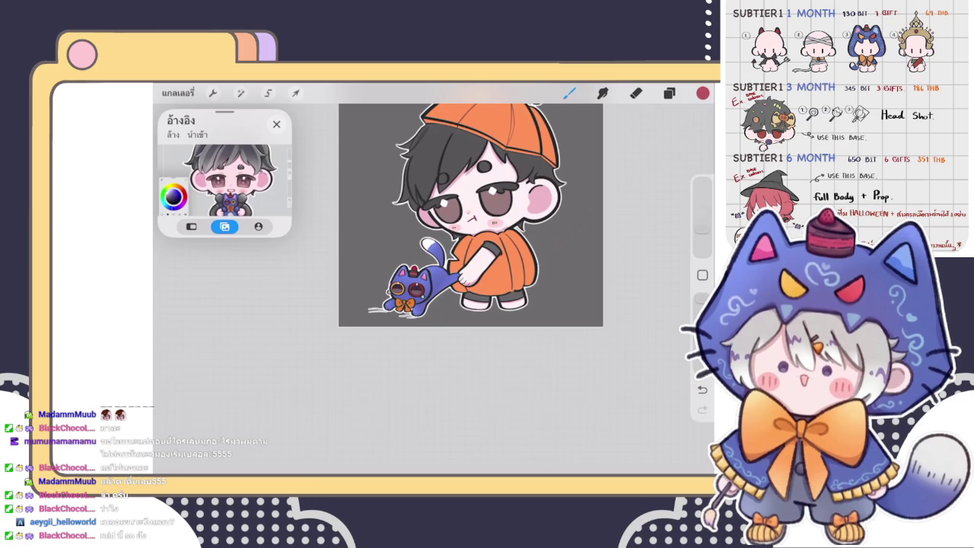
- Merge the red stripe layer down into the cake hat layer and add a new layer clipped to it
{"action": "scroll", "coordinate": [472, 221], "scroll_direction": "up", "scroll_amount": 3}
{"action": "left_click", "coordinate": [668, 93]}
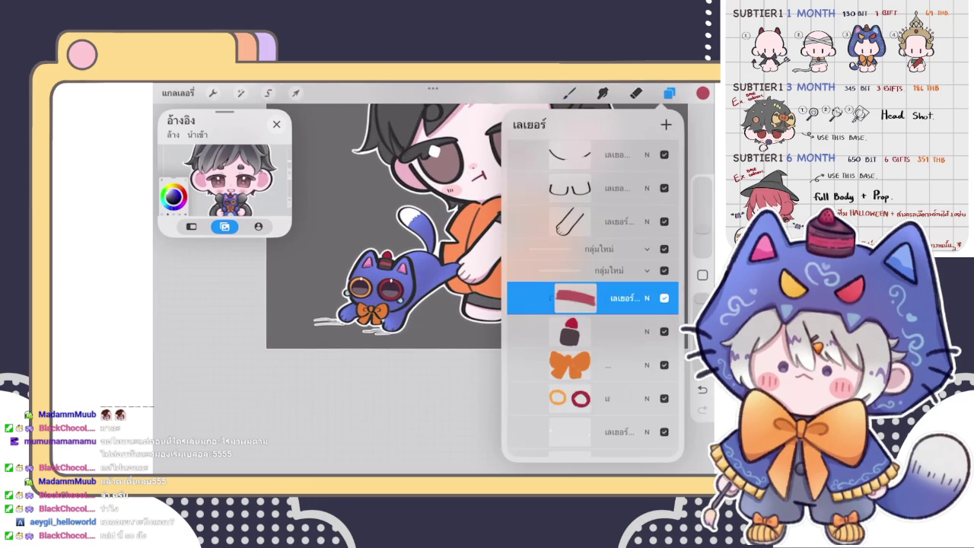
{"action": "left_click", "coordinate": [575, 297]}
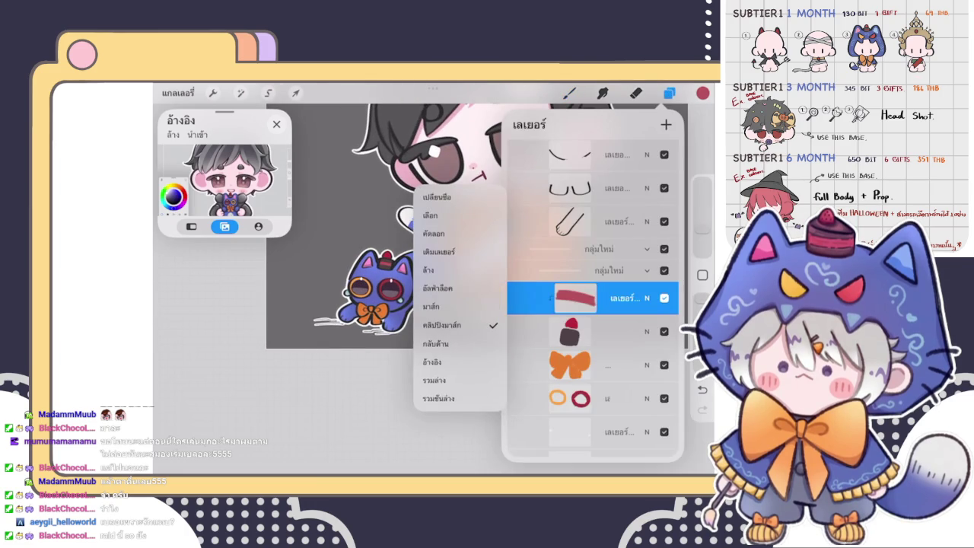
{"action": "left_click", "coordinate": [457, 380]}
{"action": "left_click", "coordinate": [666, 124]}
{"action": "left_click", "coordinate": [575, 297]}
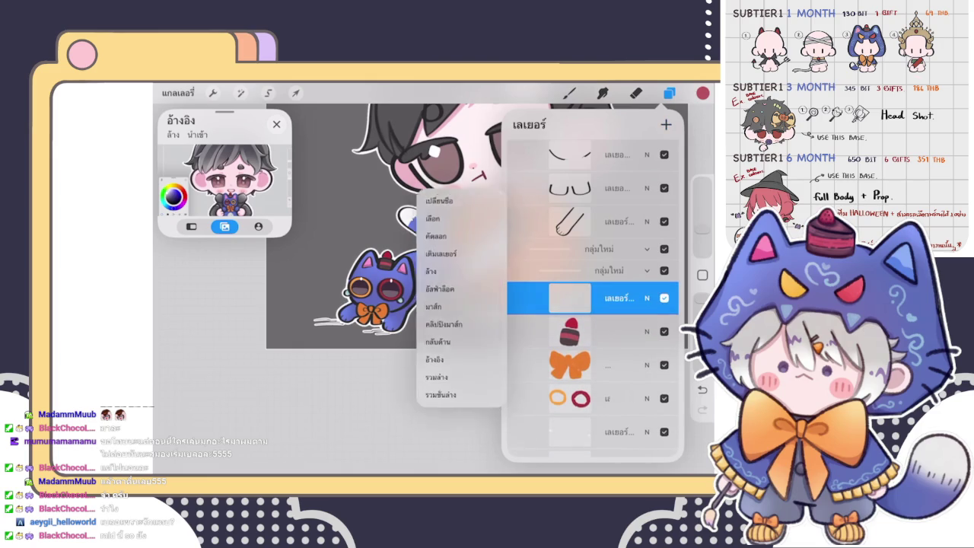
{"action": "left_click", "coordinate": [457, 338]}
{"action": "left_click", "coordinate": [646, 297]}
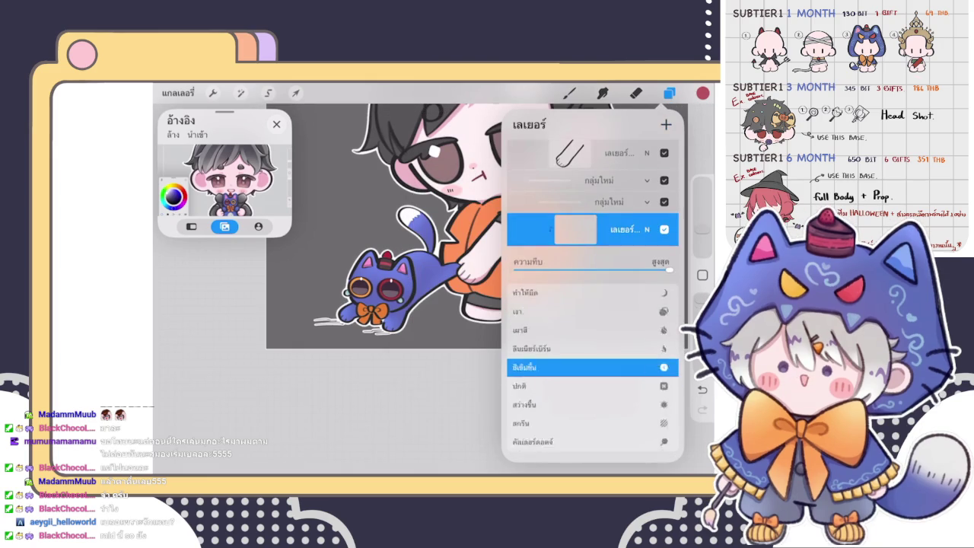
{"action": "left_click", "coordinate": [646, 298]}
- Choose a pale grey colour in the colour disc
{"action": "left_click", "coordinate": [569, 93]}
{"action": "left_click", "coordinate": [702, 93]}
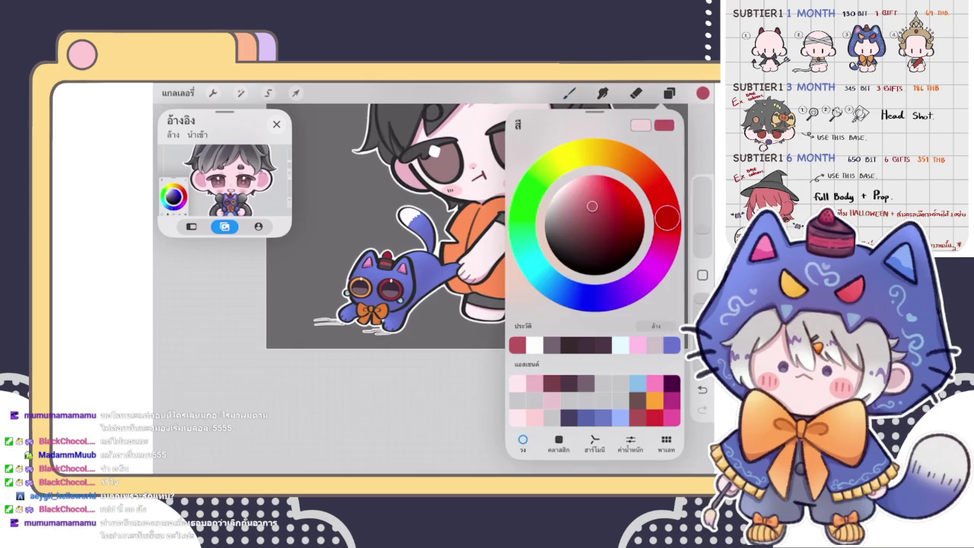
{"action": "left_click", "coordinate": [549, 210]}
{"action": "left_click", "coordinate": [702, 92]}
- With a smaller heavy blend brush, blend the red band on the cake hat
{"action": "scroll", "coordinate": [380, 274], "scroll_direction": "up", "scroll_amount": 3}
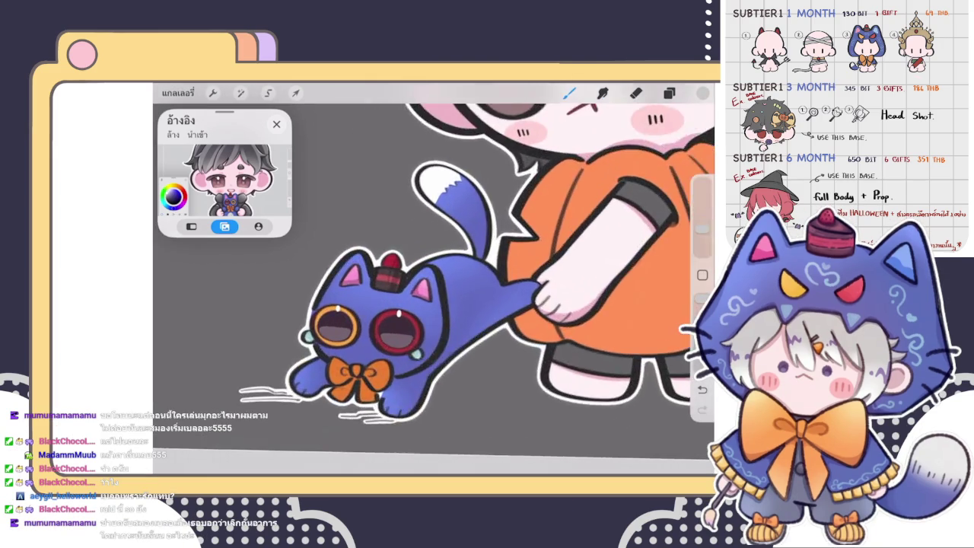
{"action": "scroll", "coordinate": [381, 274], "scroll_direction": "up", "scroll_amount": 3}
{"action": "scroll", "coordinate": [381, 274], "scroll_direction": "up", "scroll_amount": 3}
{"action": "scroll", "coordinate": [380, 274], "scroll_direction": "up", "scroll_amount": 2}
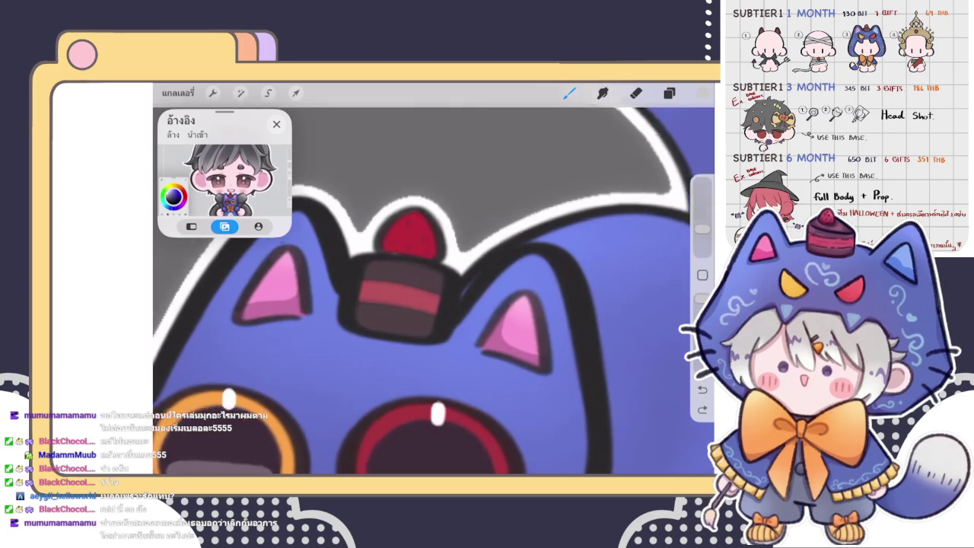
{"action": "scroll", "coordinate": [434, 289], "scroll_direction": "down", "scroll_amount": 2}
{"action": "left_click", "coordinate": [569, 92]}
{"action": "left_click", "coordinate": [608, 202]}
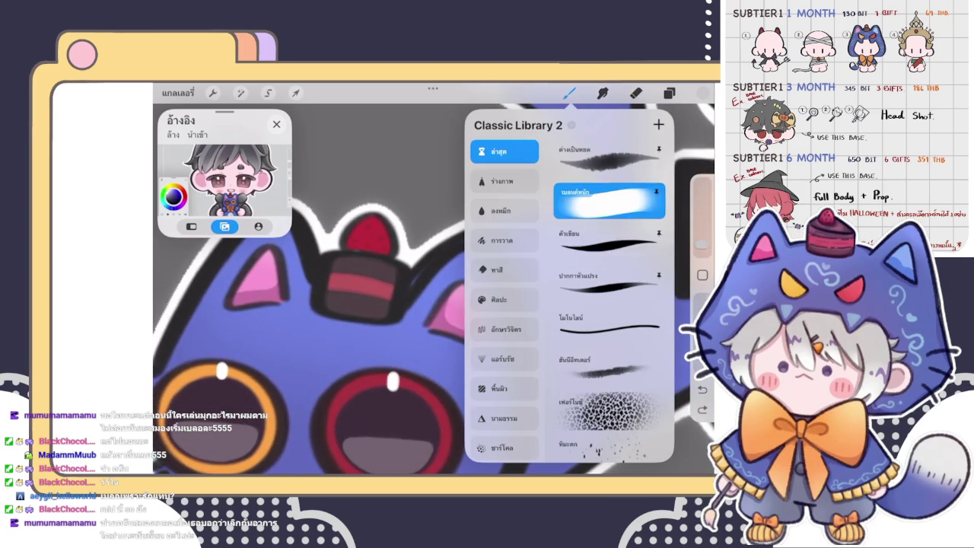
{"action": "left_click_drag", "start_coordinate": [701, 228], "coordinate": [701, 240]}
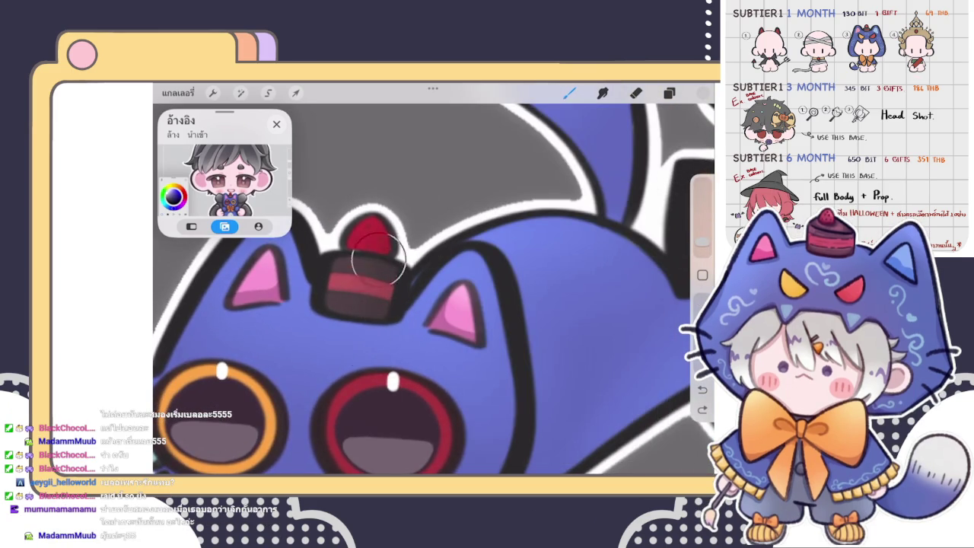
{"action": "left_click_drag", "start_coordinate": [357, 255], "coordinate": [367, 323]}
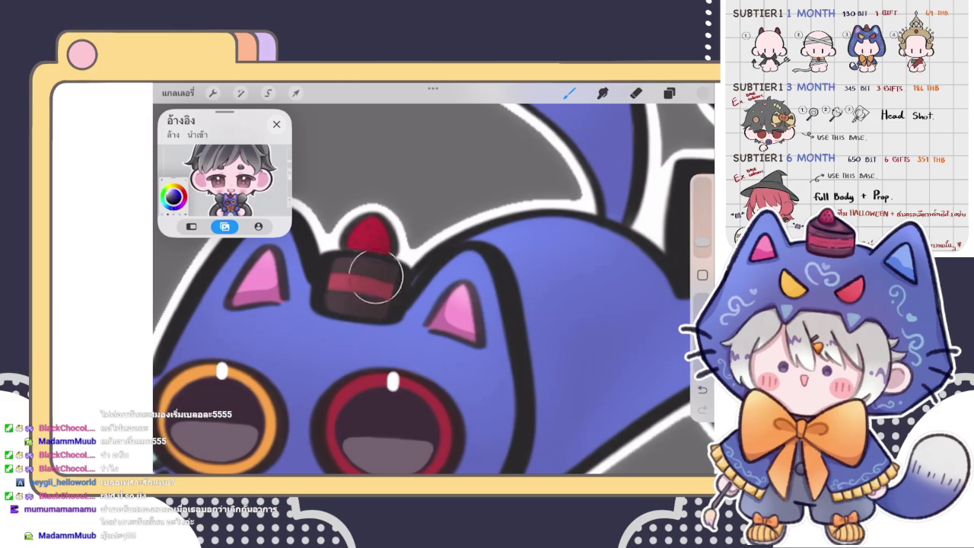
- Add a new clipping layer and pick white and a brush for the strawberry highlight
{"action": "scroll", "coordinate": [380, 289], "scroll_direction": "up", "scroll_amount": 3}
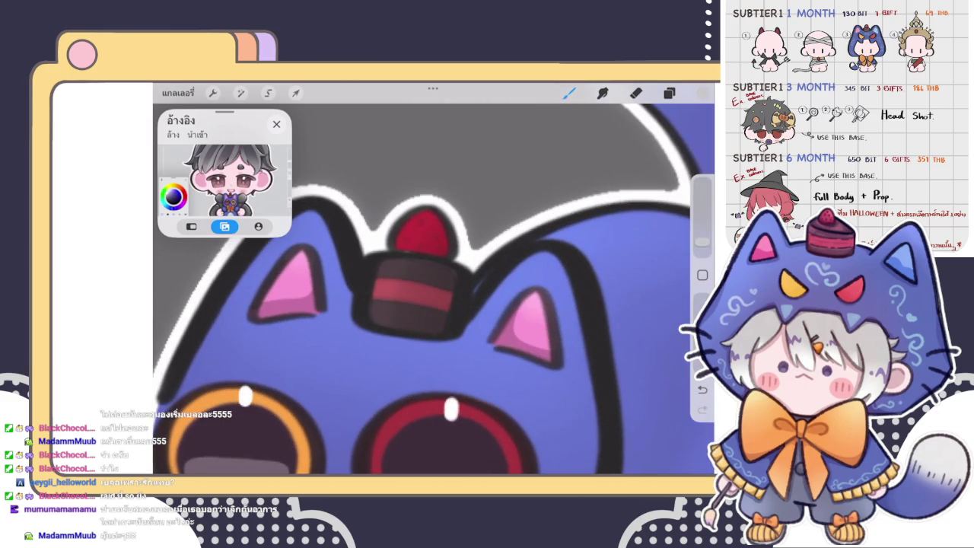
{"action": "left_click", "coordinate": [668, 93]}
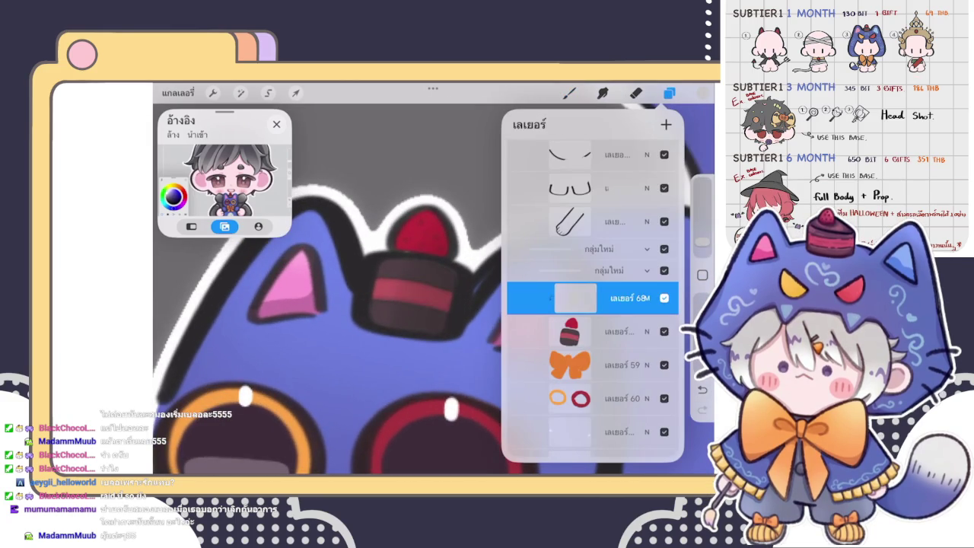
{"action": "left_click", "coordinate": [602, 93]}
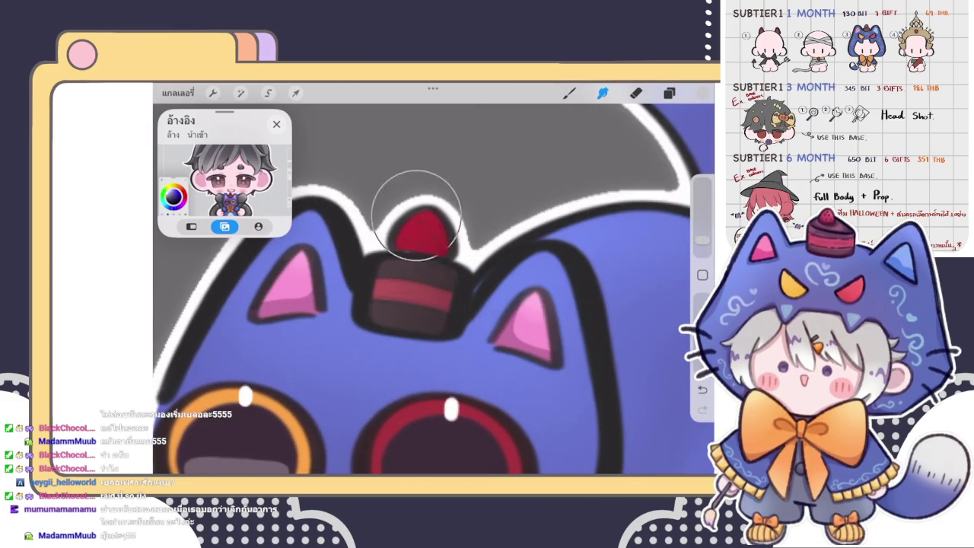
{"action": "left_click", "coordinate": [669, 93]}
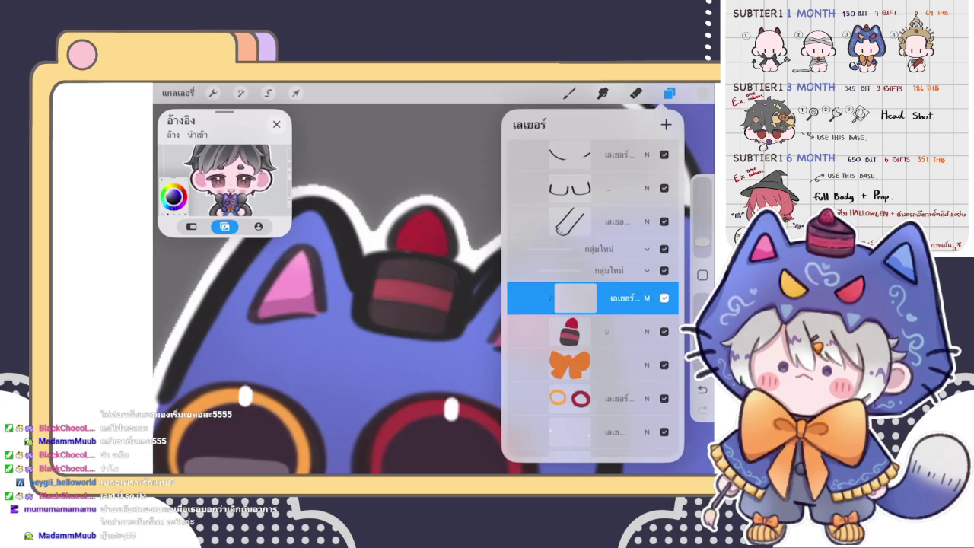
{"action": "left_click", "coordinate": [666, 124]}
{"action": "left_click", "coordinate": [569, 297]}
{"action": "left_click", "coordinate": [570, 297]}
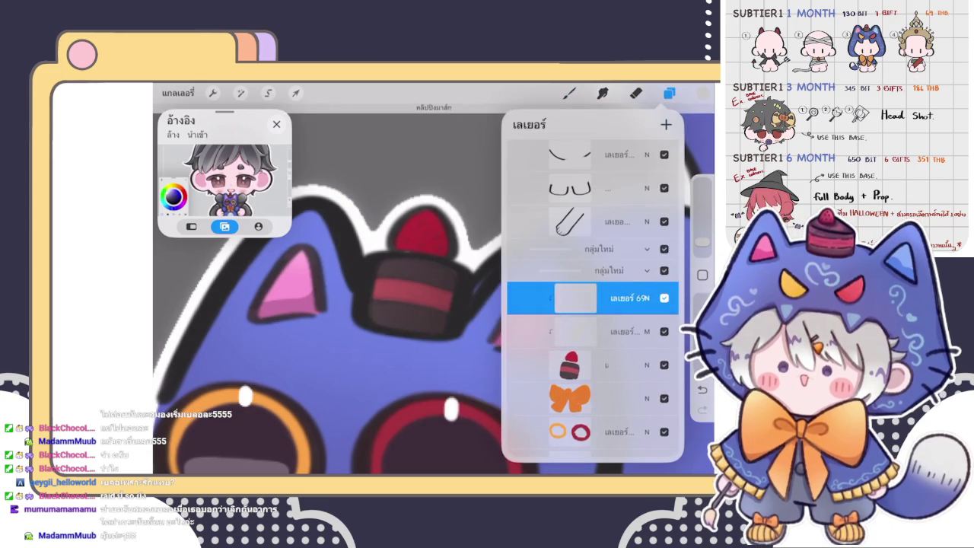
{"action": "left_click", "coordinate": [668, 93]}
{"action": "left_click", "coordinate": [702, 92]}
{"action": "left_click", "coordinate": [569, 93]}
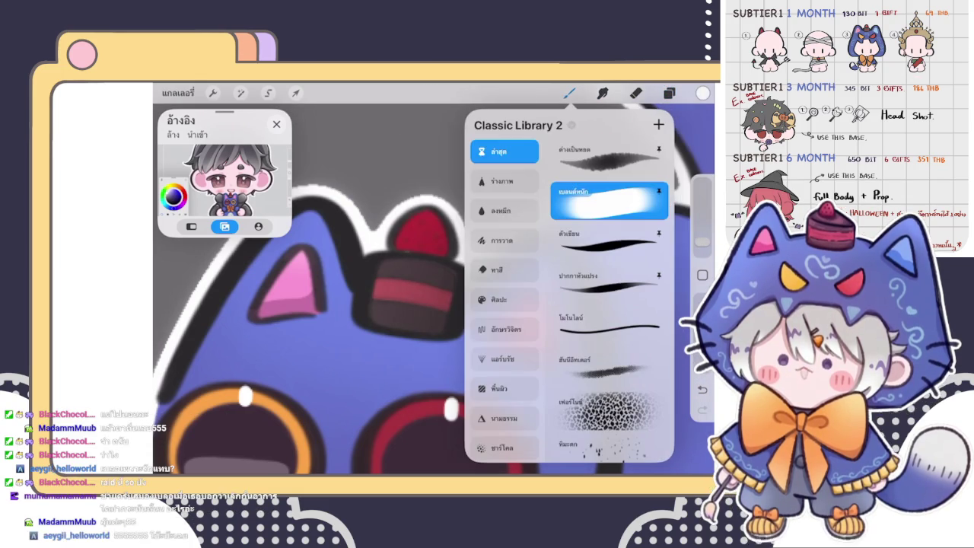
{"action": "left_click", "coordinate": [434, 163]}
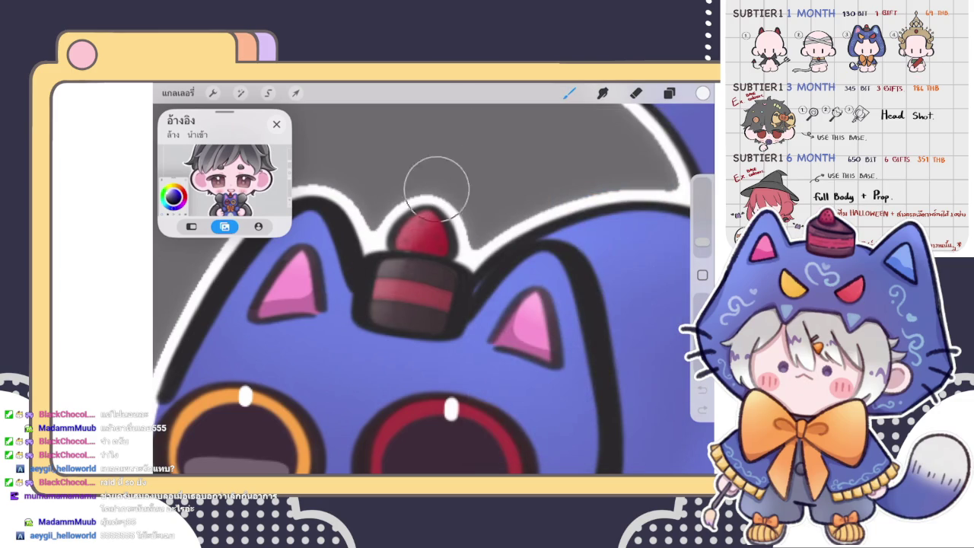
- Set the highlight layer to Add blending at 54% opacity
{"action": "left_click", "coordinate": [668, 92]}
{"action": "left_click", "coordinate": [646, 229]}
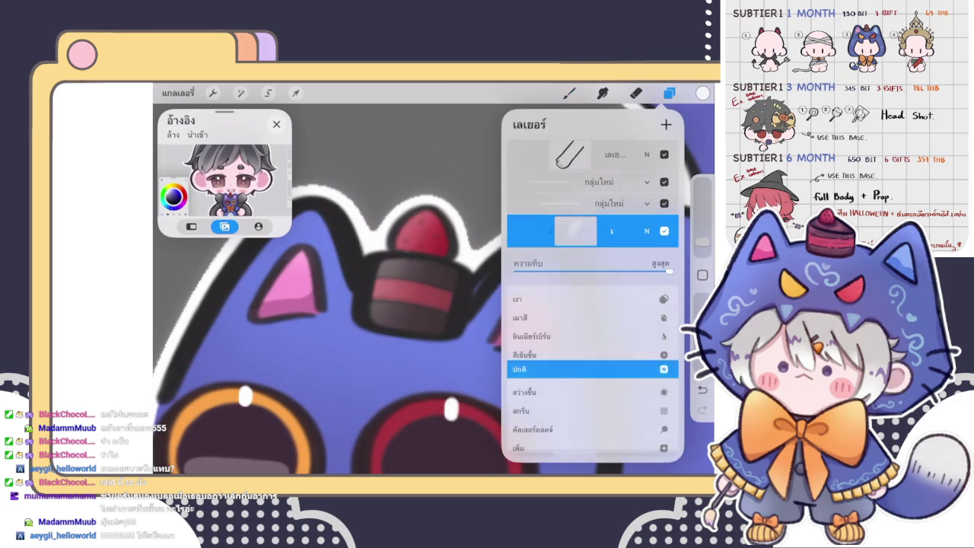
{"action": "left_click", "coordinate": [563, 370]}
{"action": "left_click_drag", "start_coordinate": [589, 411], "coordinate": [589, 384]}
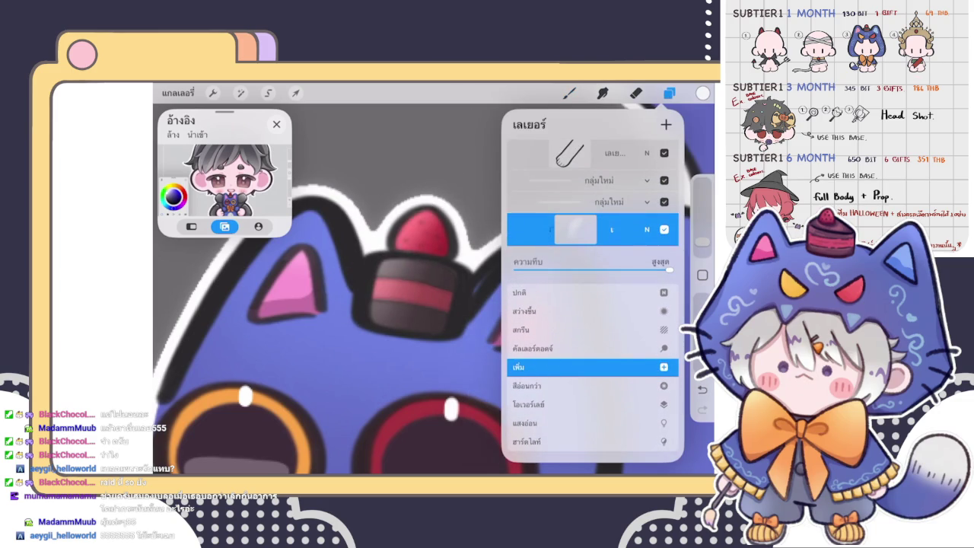
{"action": "left_click_drag", "start_coordinate": [669, 270], "coordinate": [598, 270]}
{"action": "scroll", "coordinate": [426, 289], "scroll_direction": "down", "scroll_amount": 2}
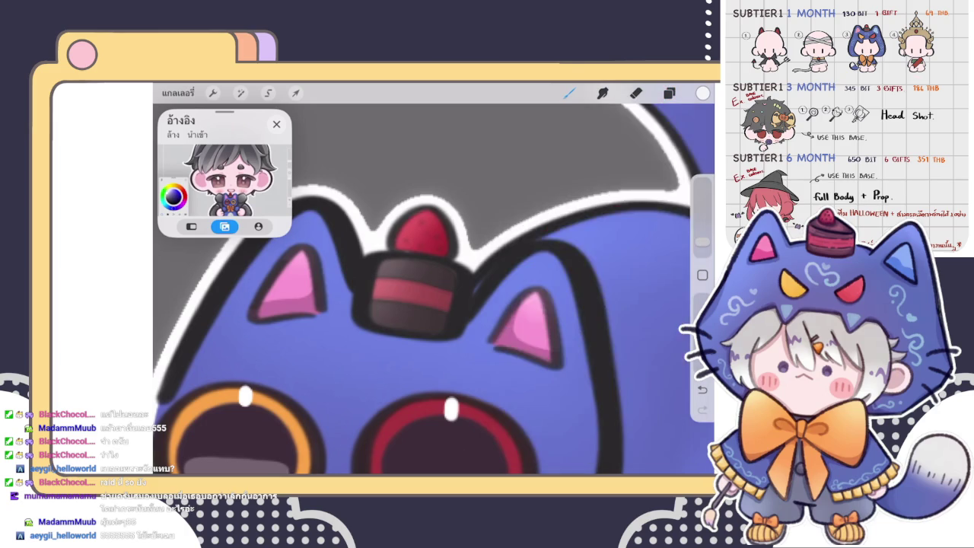
{"action": "scroll", "coordinate": [425, 289], "scroll_direction": "down", "scroll_amount": 5}
{"action": "scroll", "coordinate": [441, 297], "scroll_direction": "up", "scroll_amount": 5}
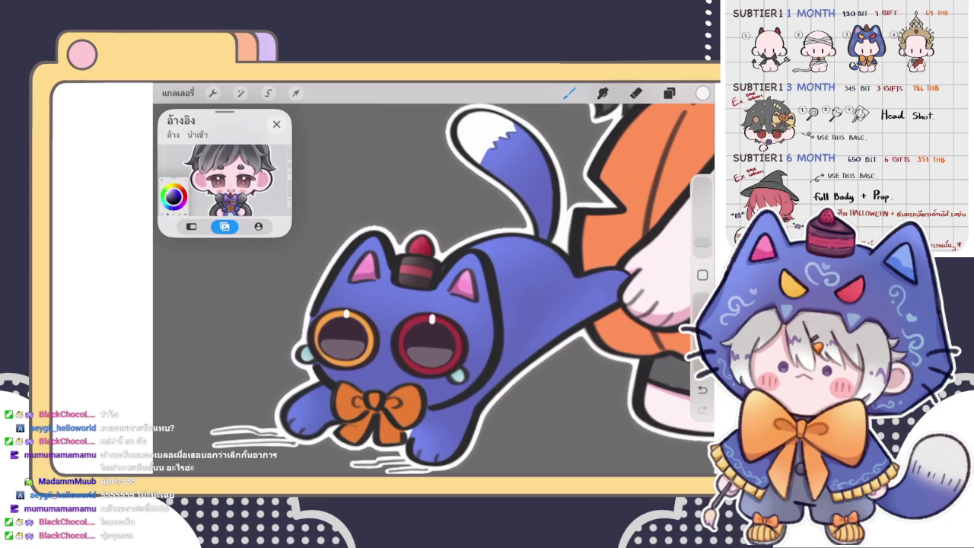
- Zoom in on the cake hat and select the alpha-locked layer above the cake layers
{"action": "scroll", "coordinate": [426, 289], "scroll_direction": "up", "scroll_amount": 5}
{"action": "left_click", "coordinate": [668, 92]}
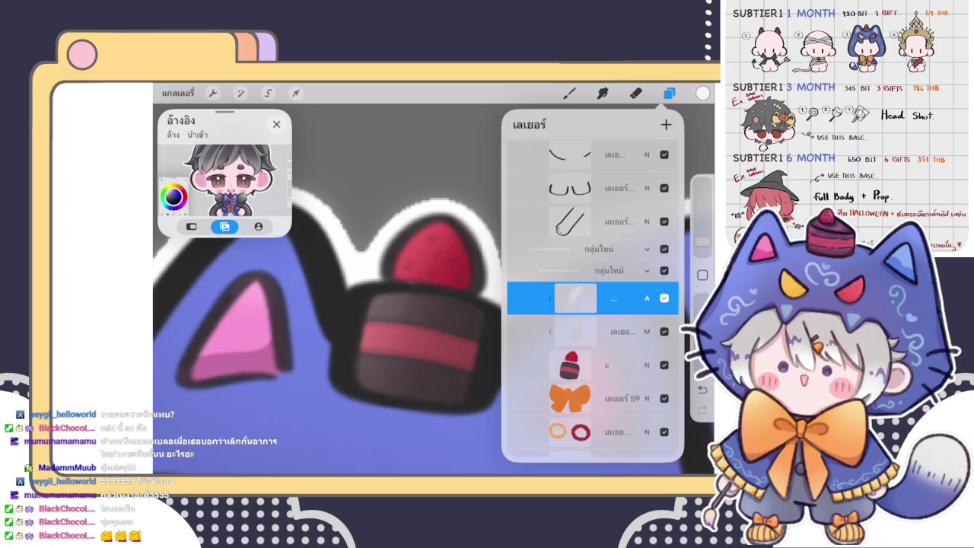
{"action": "left_click", "coordinate": [569, 93]}
{"action": "left_click", "coordinate": [669, 92]}
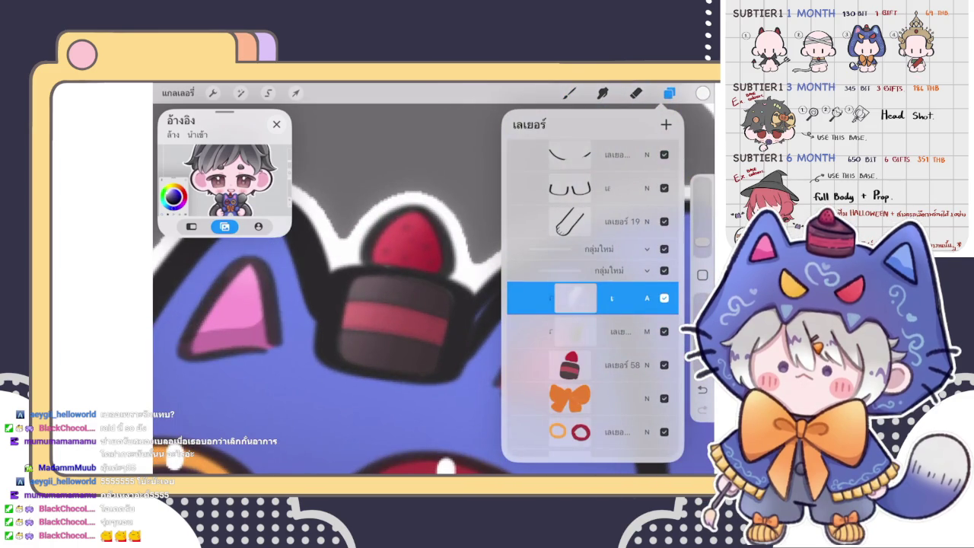
{"action": "left_click", "coordinate": [569, 93]}
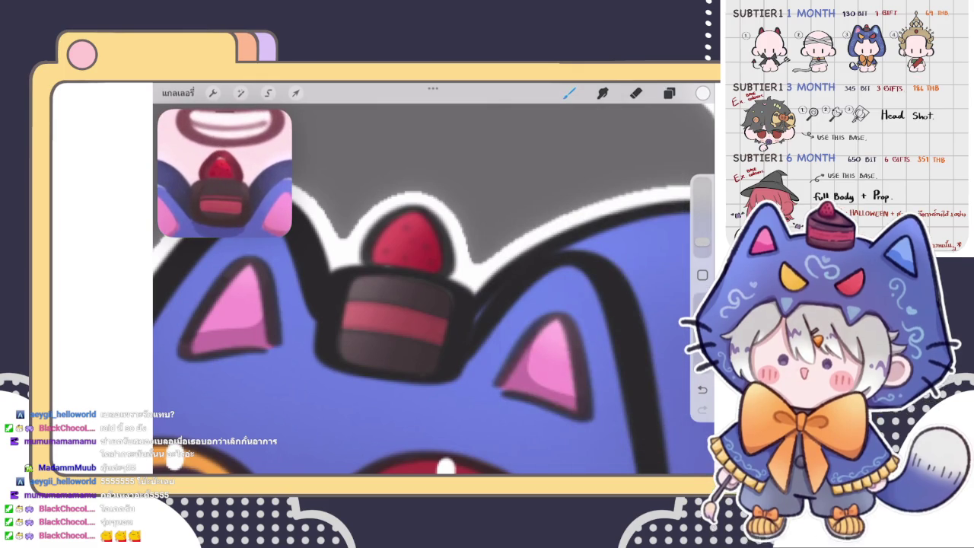
- Sample the strawberry red, select the cake hat layer, and shift to a slightly different red shade
{"action": "left_click", "coordinate": [411, 232]}
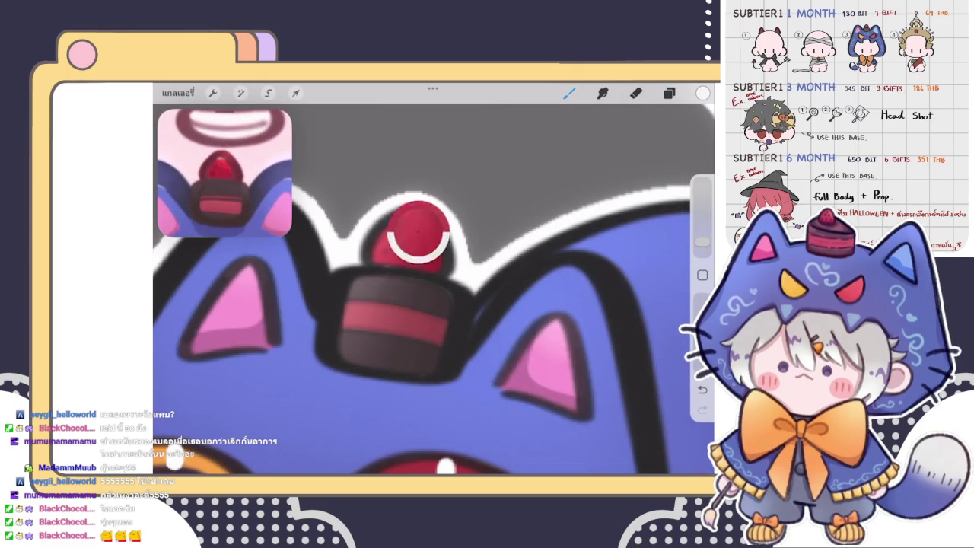
{"action": "left_click", "coordinate": [669, 93]}
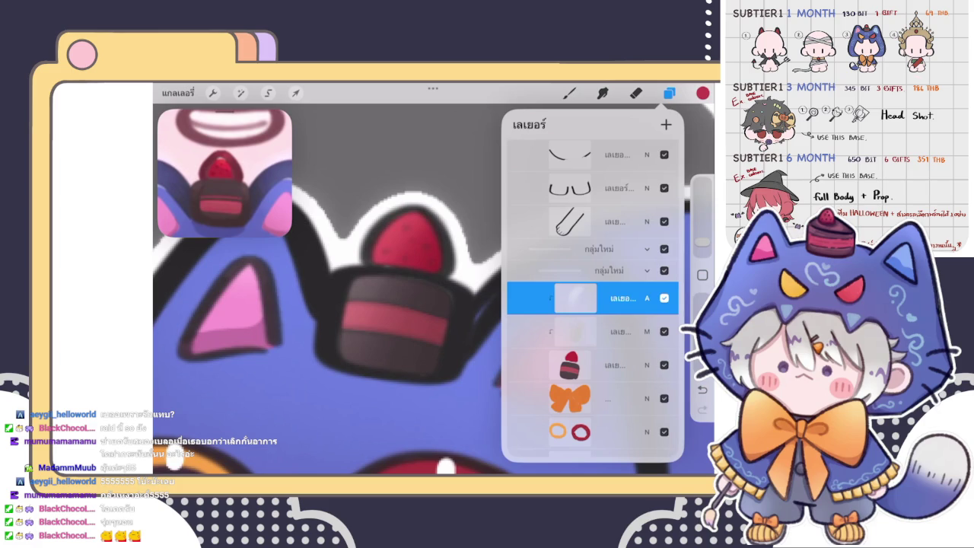
{"action": "left_click", "coordinate": [570, 365]}
{"action": "left_click", "coordinate": [669, 92]}
{"action": "left_click", "coordinate": [569, 93]}
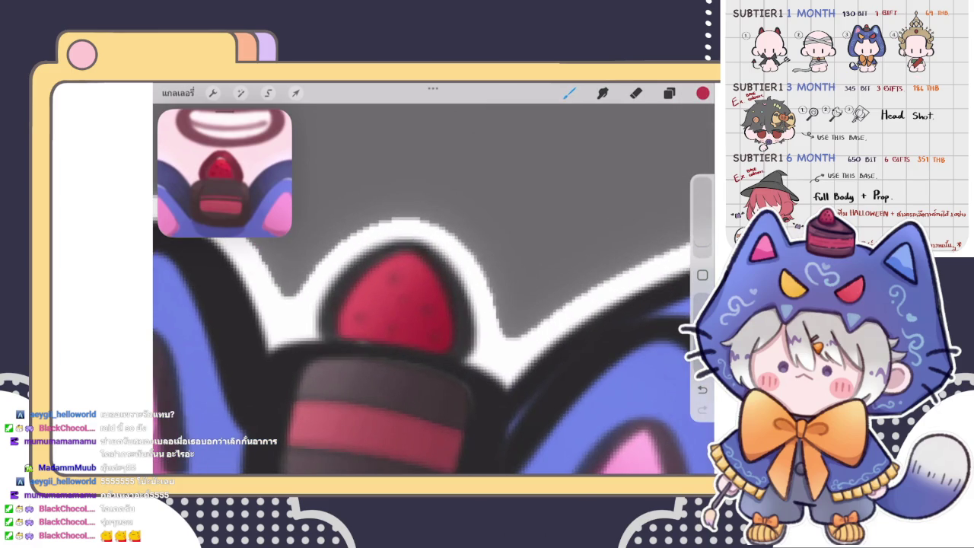
{"action": "left_click", "coordinate": [702, 93]}
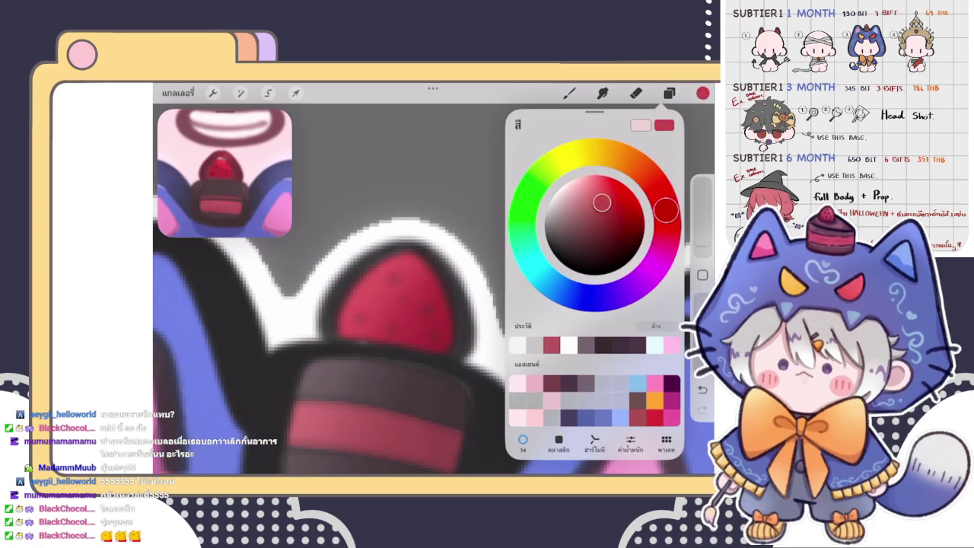
{"action": "left_click_drag", "start_coordinate": [605, 199], "coordinate": [612, 191]}
{"action": "left_click", "coordinate": [370, 282]}
{"action": "key", "text": "ctrl+z"}
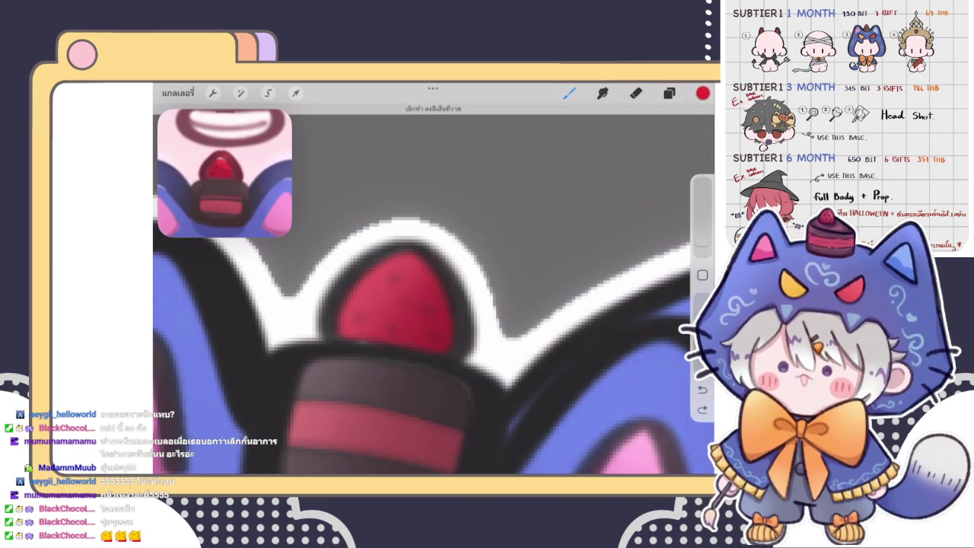
- Dab small darker red texture spots across the strawberry with an inking brush
{"action": "left_click", "coordinate": [569, 93]}
{"action": "left_click", "coordinate": [608, 244]}
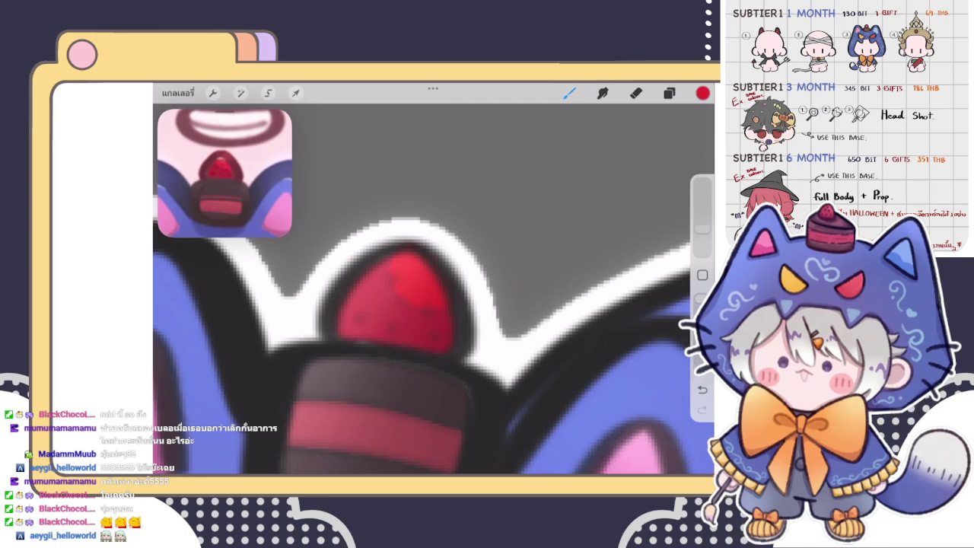
{"action": "left_click", "coordinate": [393, 258]}
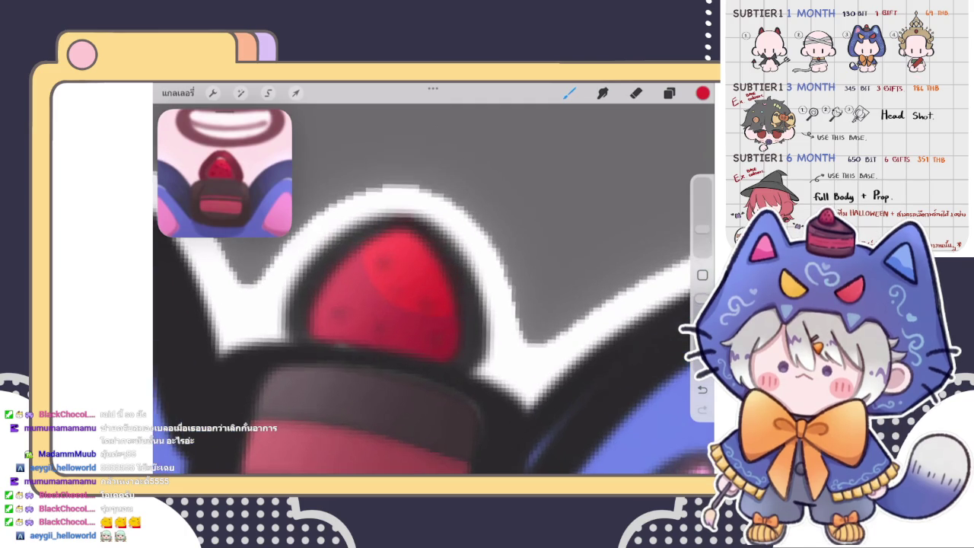
{"action": "scroll", "coordinate": [433, 289], "scroll_direction": "down", "scroll_amount": 3}
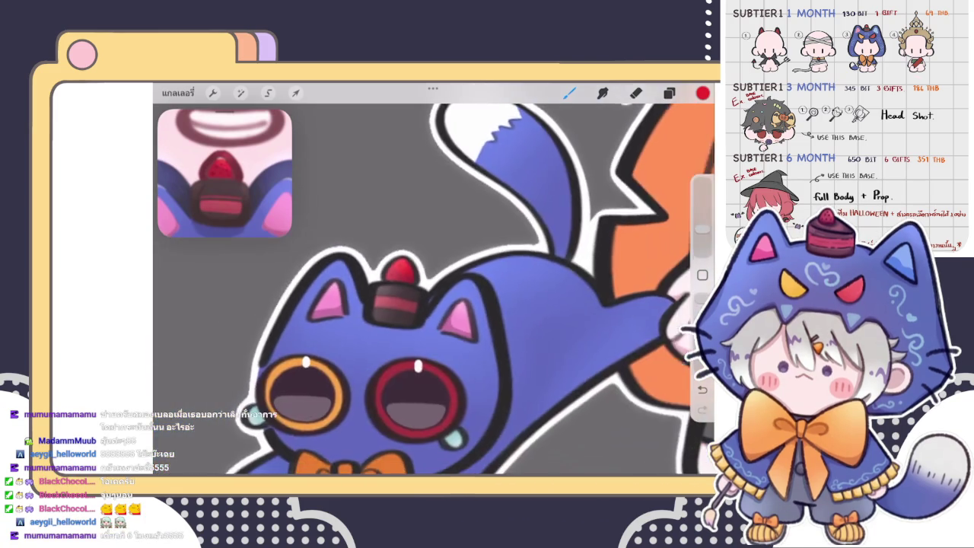
{"action": "scroll", "coordinate": [433, 335], "scroll_direction": "up", "scroll_amount": 3}
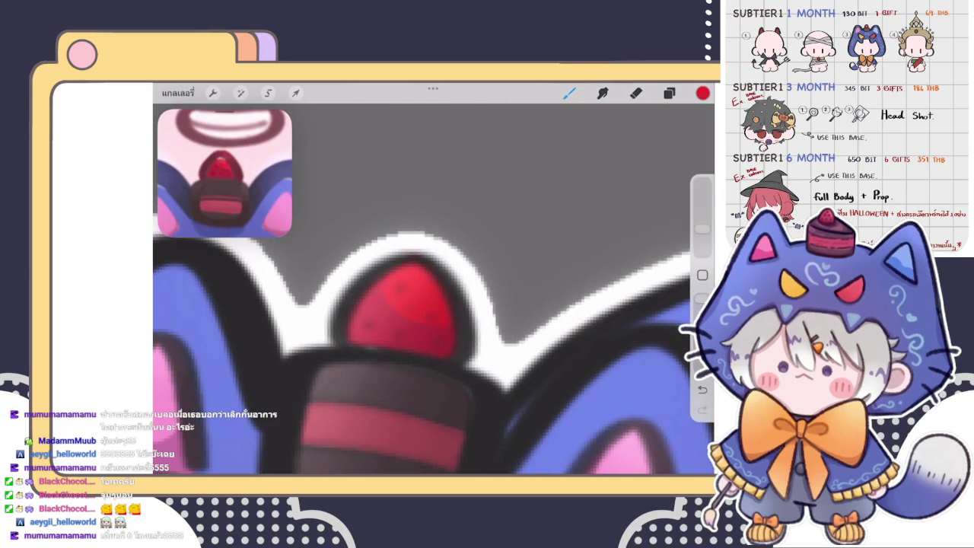
{"action": "left_click", "coordinate": [452, 311]}
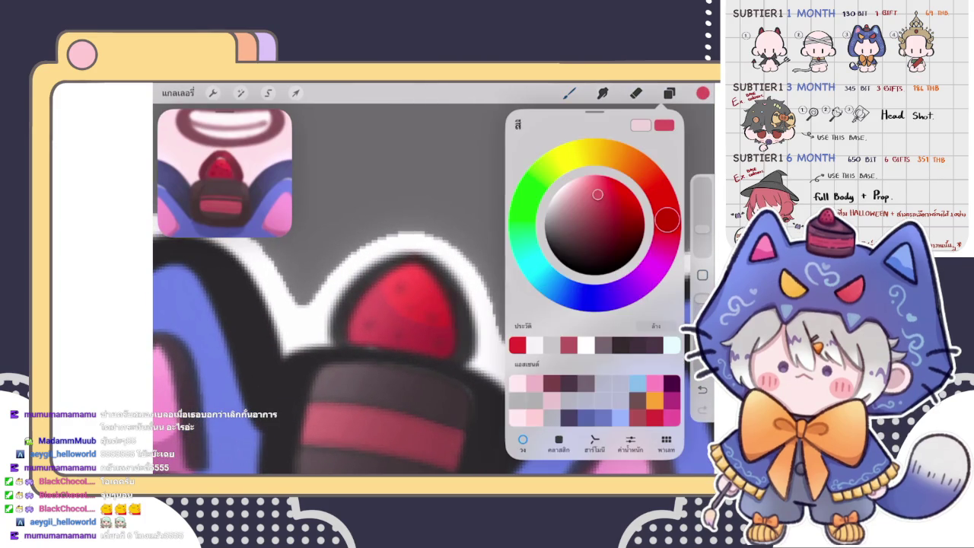
{"action": "left_click", "coordinate": [702, 93]}
{"action": "left_click", "coordinate": [407, 350]}
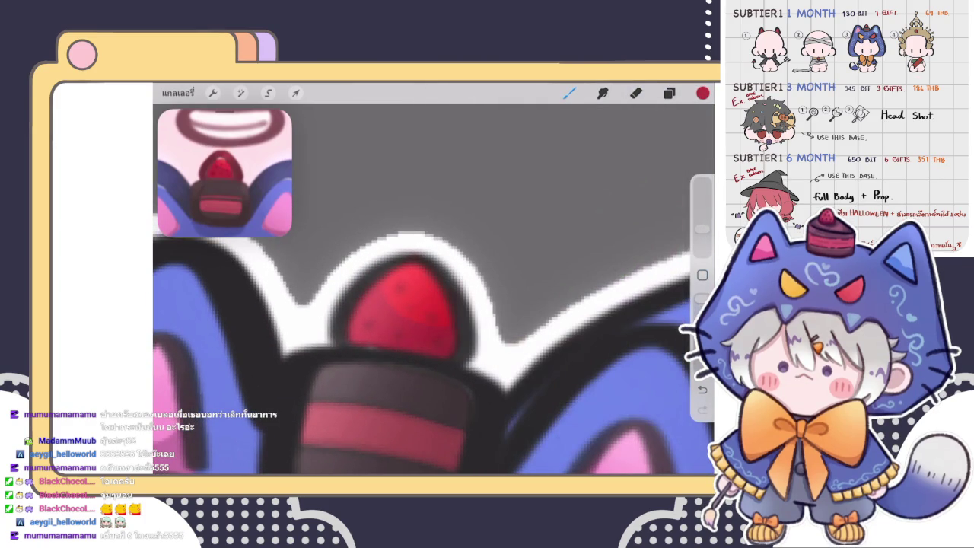
{"action": "left_click", "coordinate": [702, 93]}
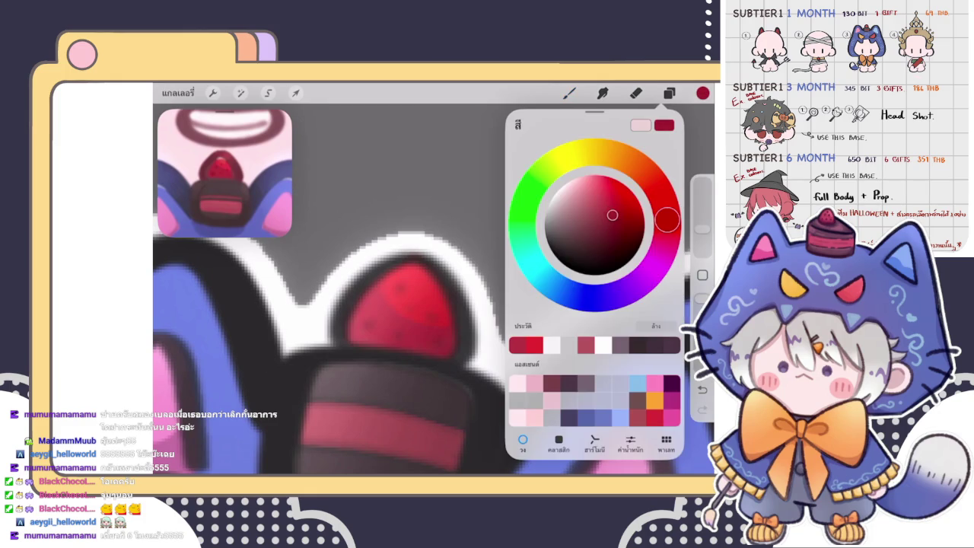
{"action": "left_click", "coordinate": [438, 341]}
{"action": "left_click", "coordinate": [460, 331]}
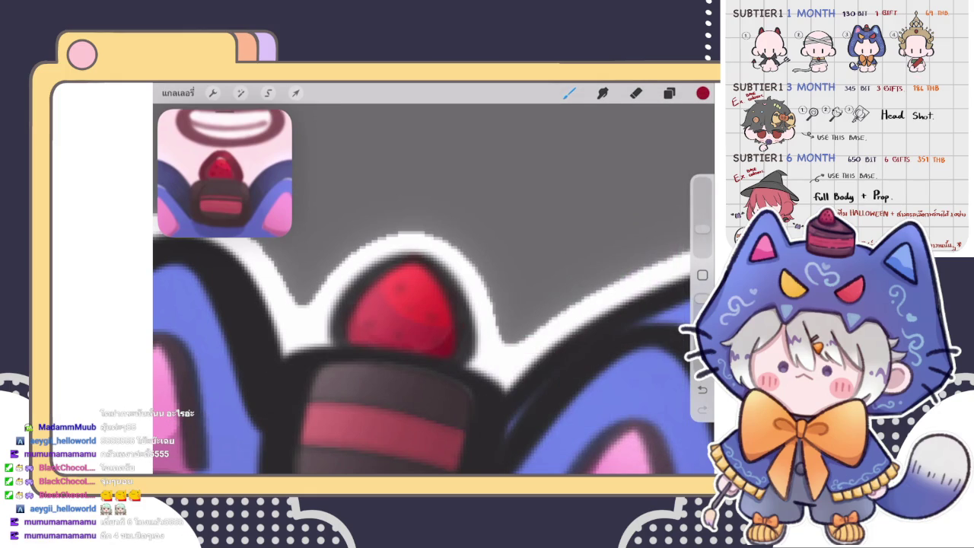
- Open the colour picker to choose white for highlights
{"action": "scroll", "coordinate": [433, 289], "scroll_direction": "down", "scroll_amount": 5}
{"action": "scroll", "coordinate": [433, 289], "scroll_direction": "up", "scroll_amount": 5}
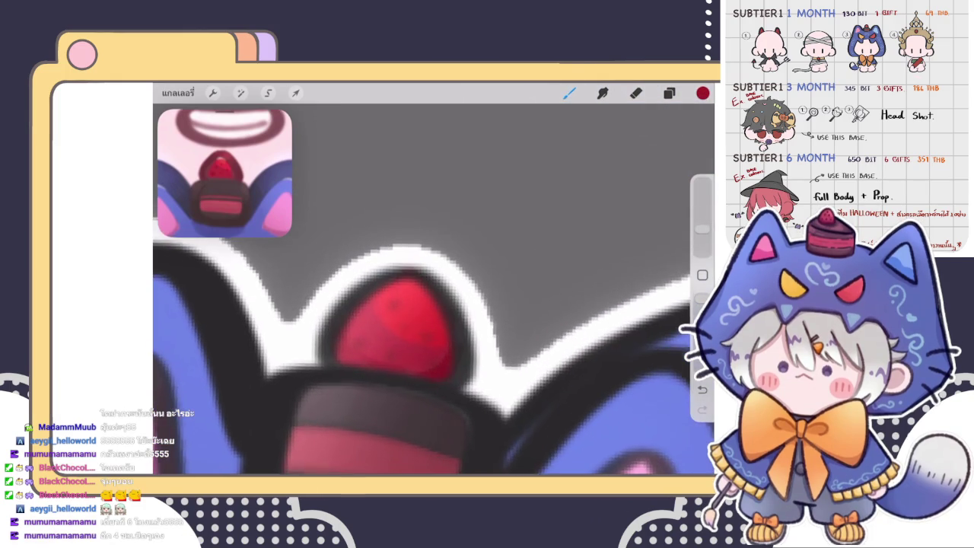
{"action": "left_click", "coordinate": [702, 93]}
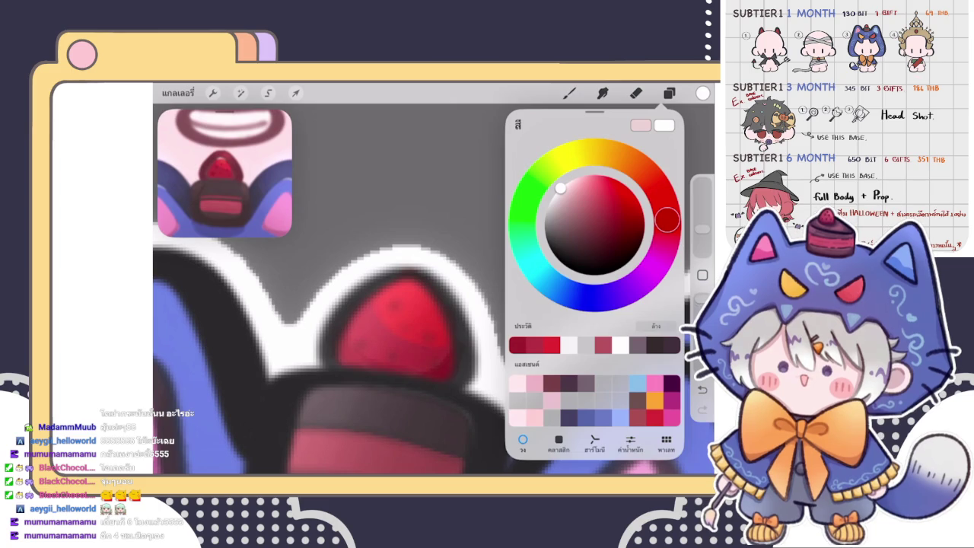
- Delete layer 70, collapse the group below, and select the layer named น
{"action": "left_click", "coordinate": [669, 93]}
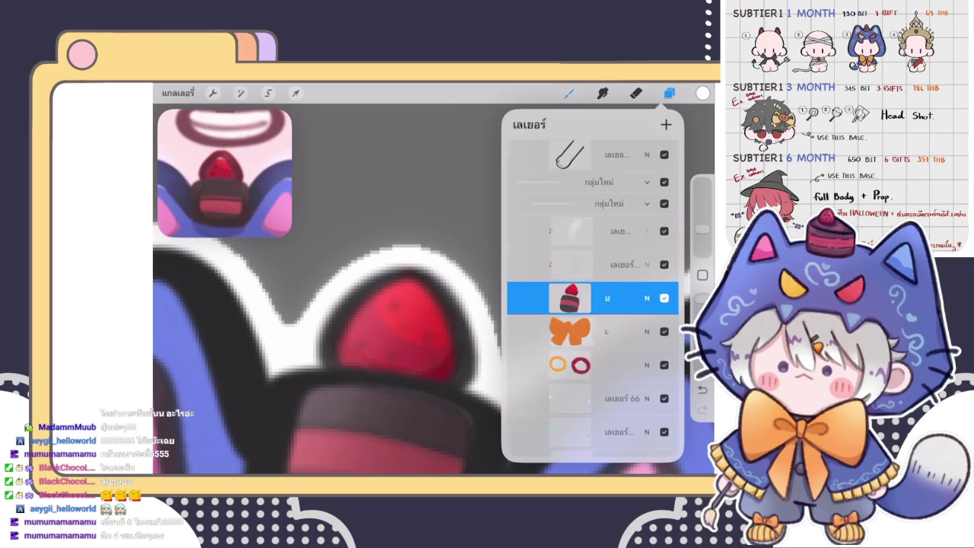
{"action": "scroll", "coordinate": [592, 304], "scroll_direction": "up", "scroll_amount": 5}
{"action": "scroll", "coordinate": [592, 304], "scroll_direction": "up", "scroll_amount": 3}
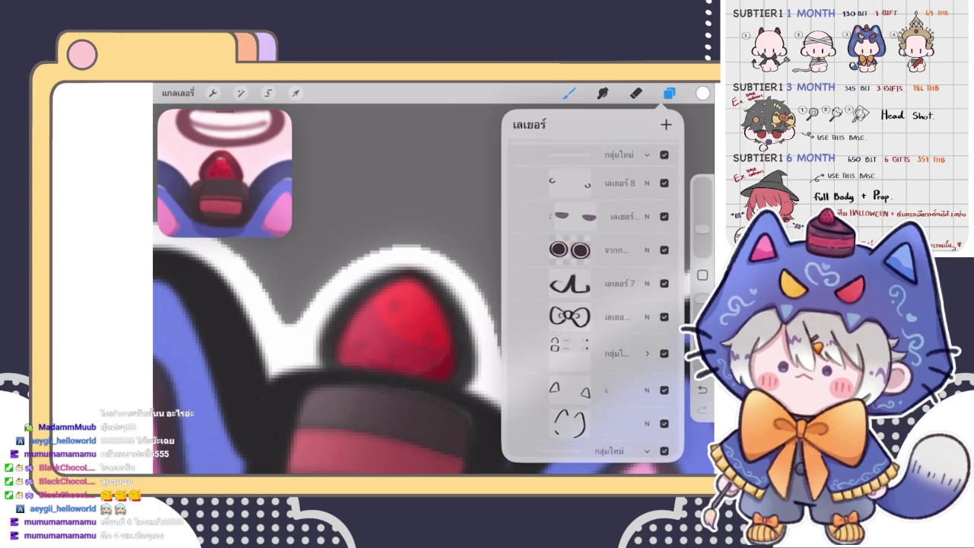
{"action": "scroll", "coordinate": [592, 304], "scroll_direction": "up", "scroll_amount": 3}
{"action": "scroll", "coordinate": [592, 304], "scroll_direction": "up", "scroll_amount": 3}
{"action": "scroll", "coordinate": [591, 304], "scroll_direction": "up", "scroll_amount": 2}
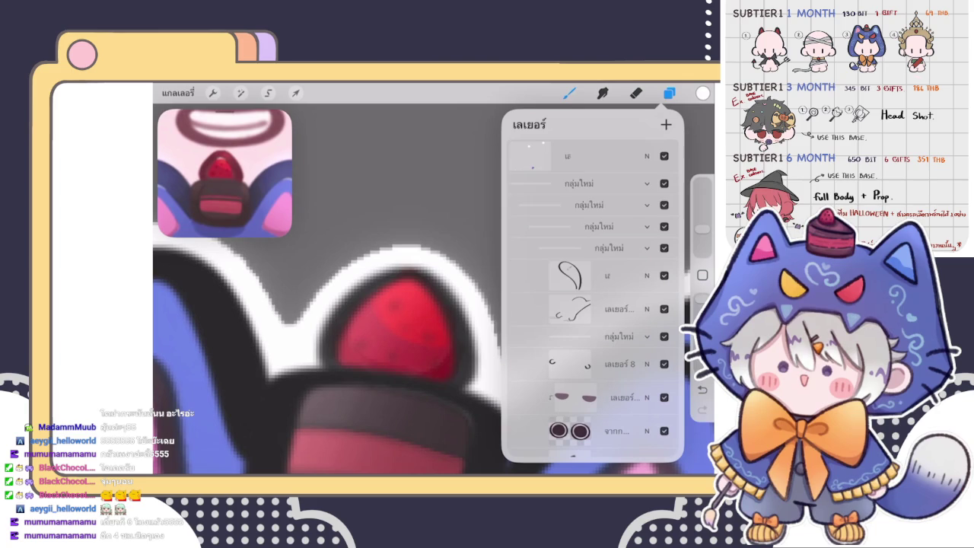
{"action": "left_click", "coordinate": [589, 205]}
{"action": "scroll", "coordinate": [426, 304], "scroll_direction": "up", "scroll_amount": 3}
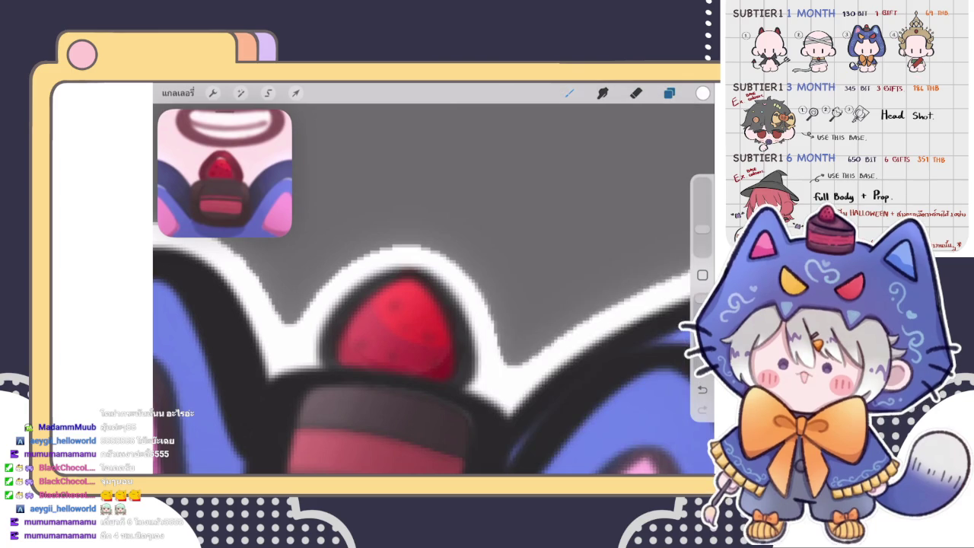
{"action": "scroll", "coordinate": [426, 304], "scroll_direction": "up", "scroll_amount": 3}
{"action": "scroll", "coordinate": [426, 304], "scroll_direction": "up", "scroll_amount": 3}
{"action": "scroll", "coordinate": [434, 296], "scroll_direction": "down", "scroll_amount": 3}
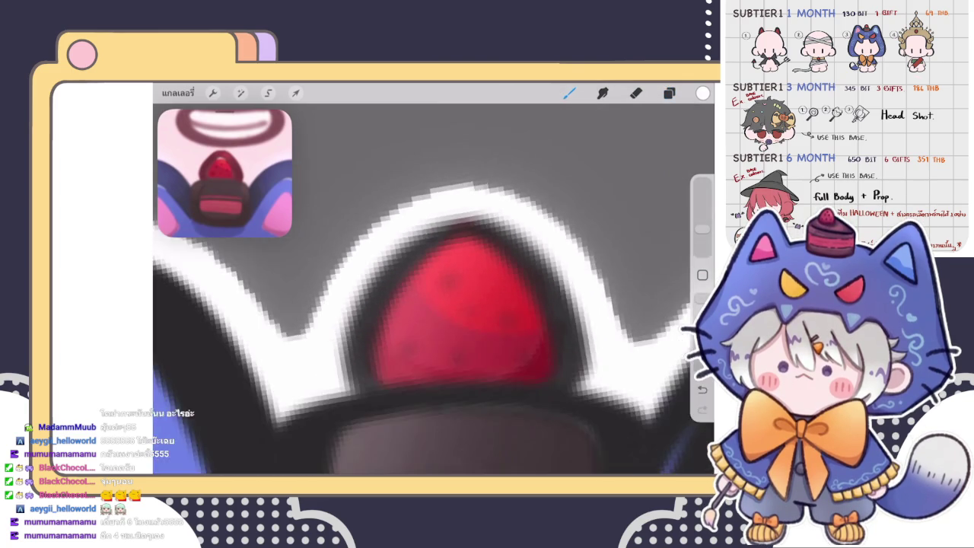
{"action": "scroll", "coordinate": [434, 296], "scroll_direction": "down", "scroll_amount": 2}
{"action": "scroll", "coordinate": [434, 297], "scroll_direction": "down", "scroll_amount": 1}
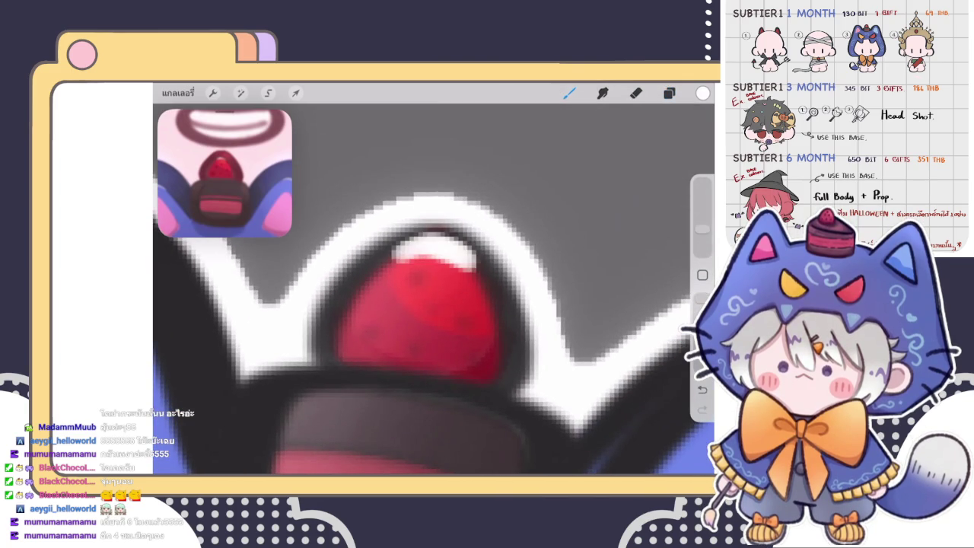
{"action": "left_click", "coordinate": [669, 93]}
{"action": "left_click_drag", "start_coordinate": [623, 210], "coordinate": [532, 211]}
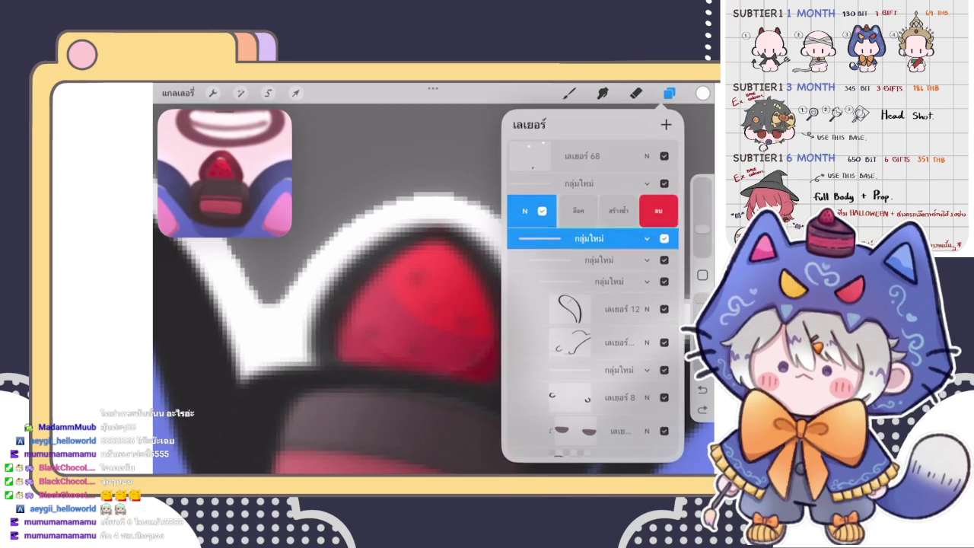
{"action": "left_click", "coordinate": [658, 211]}
{"action": "left_click", "coordinate": [647, 226]}
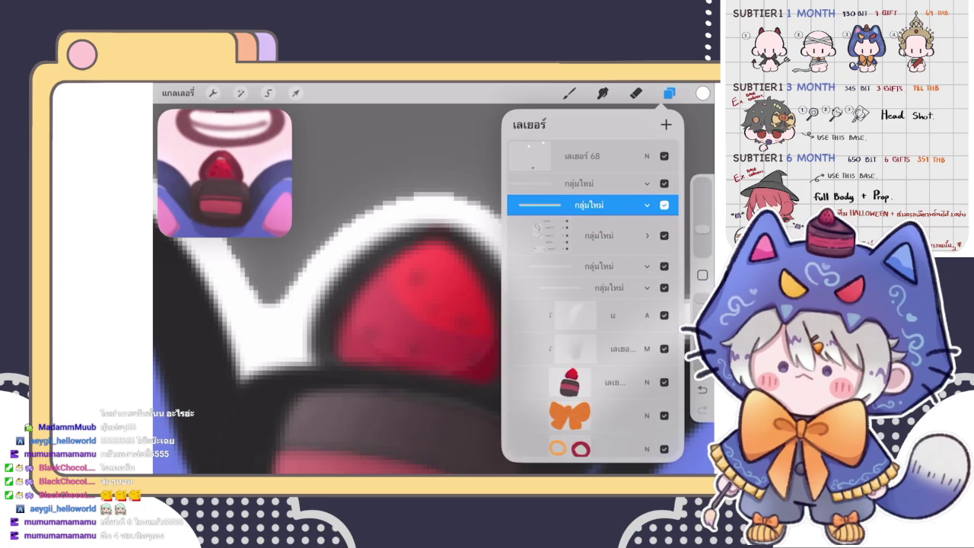
{"action": "left_click", "coordinate": [593, 315]}
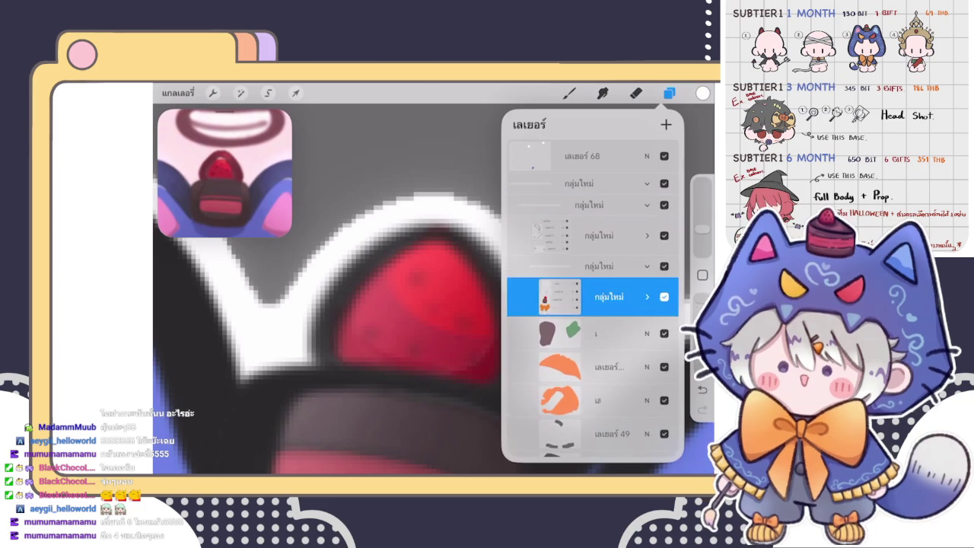
{"action": "left_click", "coordinate": [569, 92]}
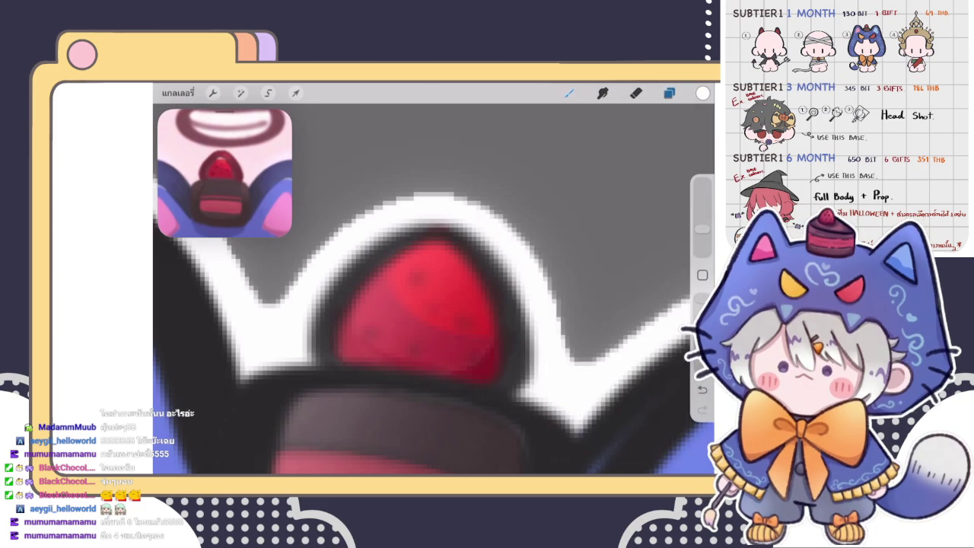
- Paint a lighter pink band along the strawberry's upper-left and lower-left edges
{"action": "scroll", "coordinate": [434, 289], "scroll_direction": "up", "scroll_amount": 3}
{"action": "scroll", "coordinate": [433, 289], "scroll_direction": "down", "scroll_amount": 2}
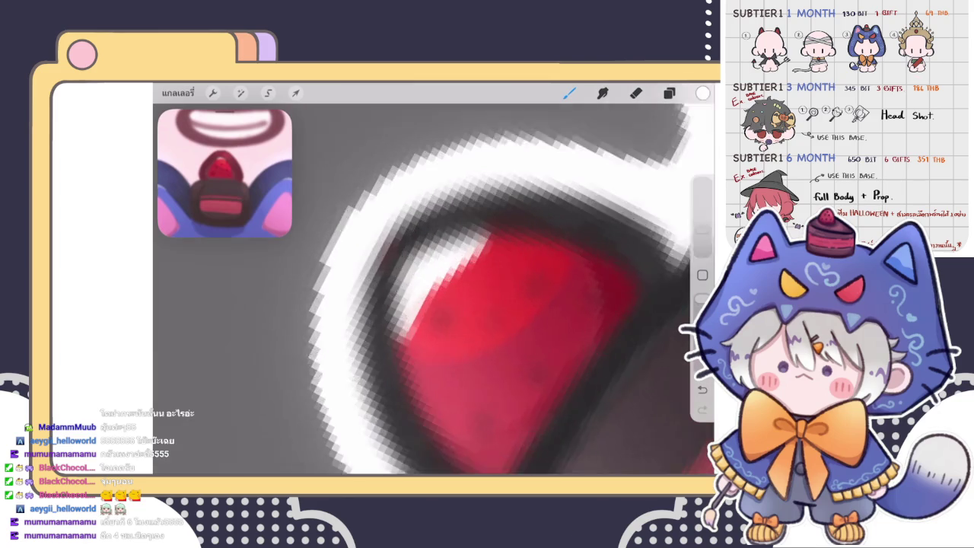
{"action": "key", "text": "ctrl+z"}
{"action": "left_click_drag", "start_coordinate": [388, 291], "coordinate": [502, 225]}
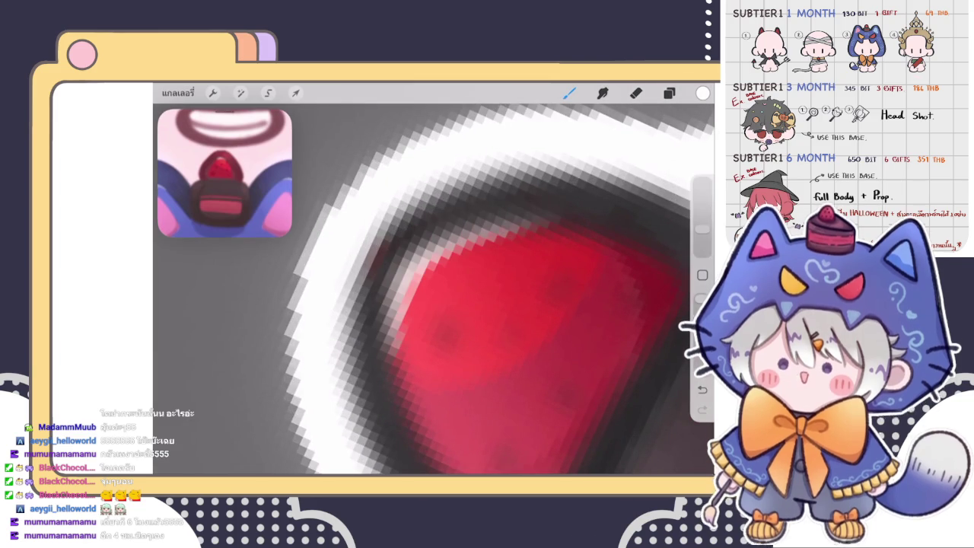
{"action": "left_click_drag", "start_coordinate": [391, 308], "coordinate": [463, 224]}
{"action": "left_click_drag", "start_coordinate": [372, 289], "coordinate": [513, 216]}
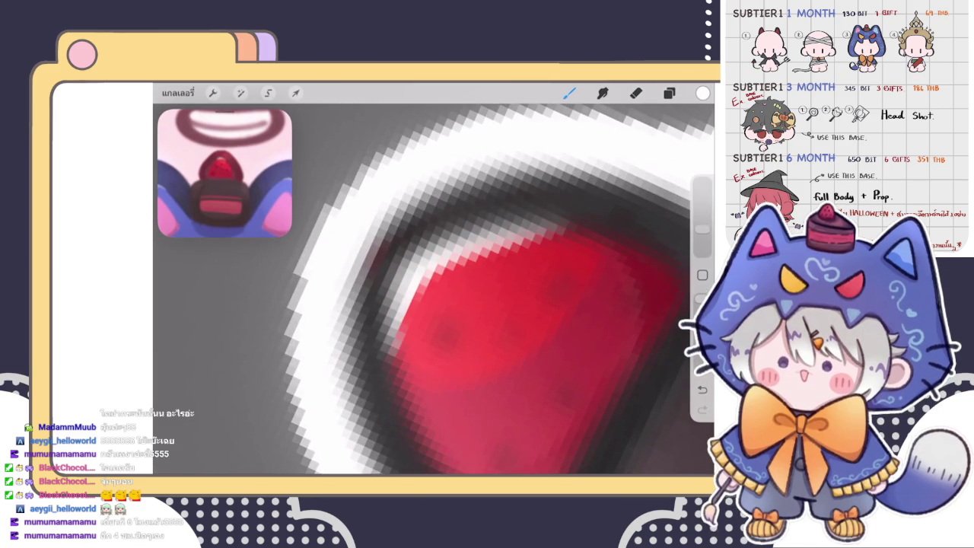
{"action": "left_click_drag", "start_coordinate": [437, 266], "coordinate": [585, 224]}
{"action": "mouse_move", "coordinate": [462, 218]}
{"action": "left_mouse_down"}
{"action": "mouse_move", "coordinate": [381, 332]}
{"action": "mouse_move", "coordinate": [400, 365]}
{"action": "left_mouse_up"}
{"action": "scroll", "coordinate": [471, 282], "scroll_direction": "right", "scroll_amount": 2}
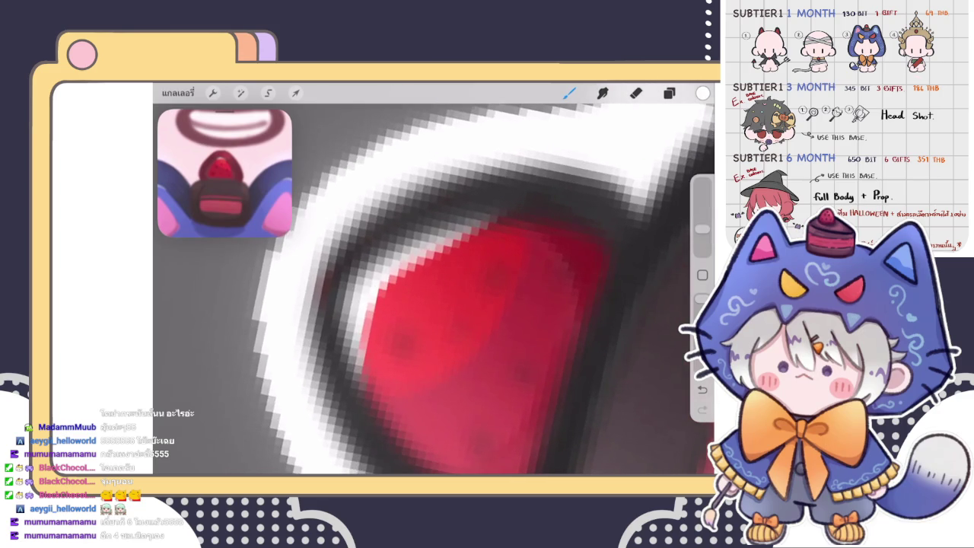
- Shrink the eraser, then brush a pink stroke along the strawberry's left edge
{"action": "key", "text": "e"}
{"action": "left_click_drag", "start_coordinate": [702, 237], "coordinate": [702, 251]}
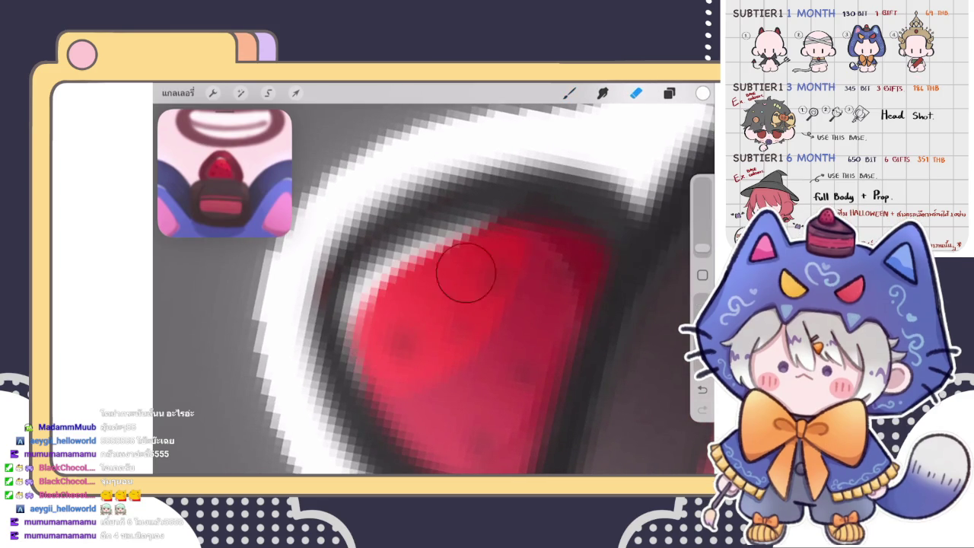
{"action": "left_click", "coordinate": [569, 92]}
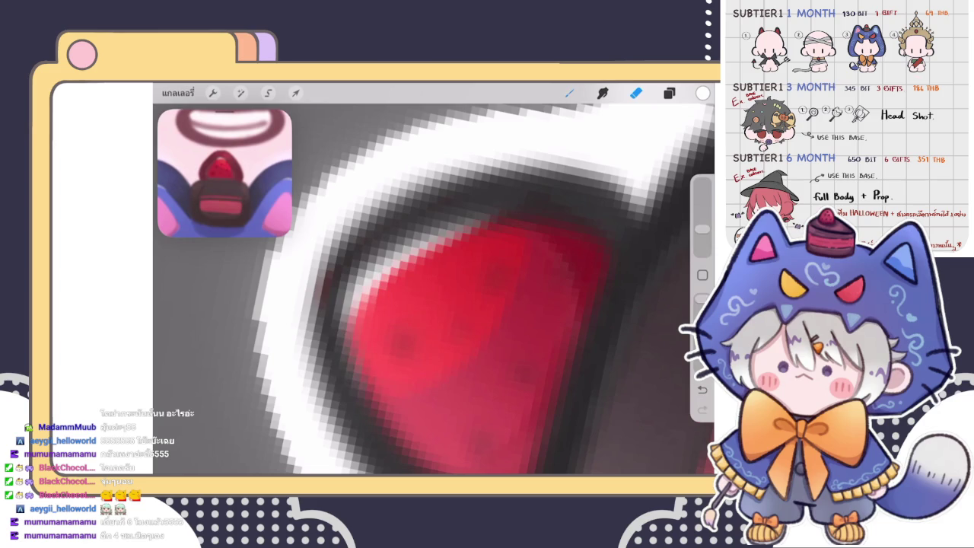
{"action": "left_click_drag", "start_coordinate": [353, 280], "coordinate": [354, 350]}
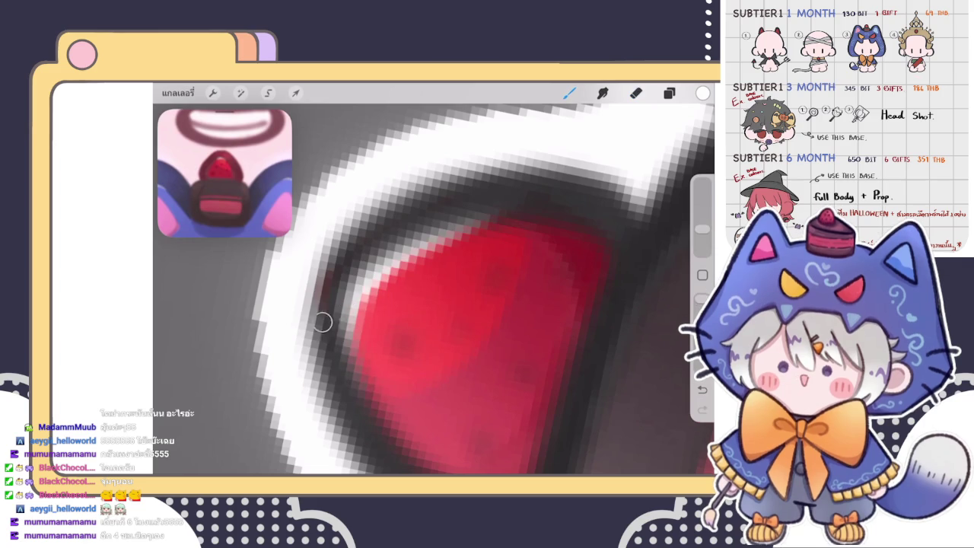
- Erase to soften the pink along the strawberry's upper-left edge
{"action": "key", "text": "e"}
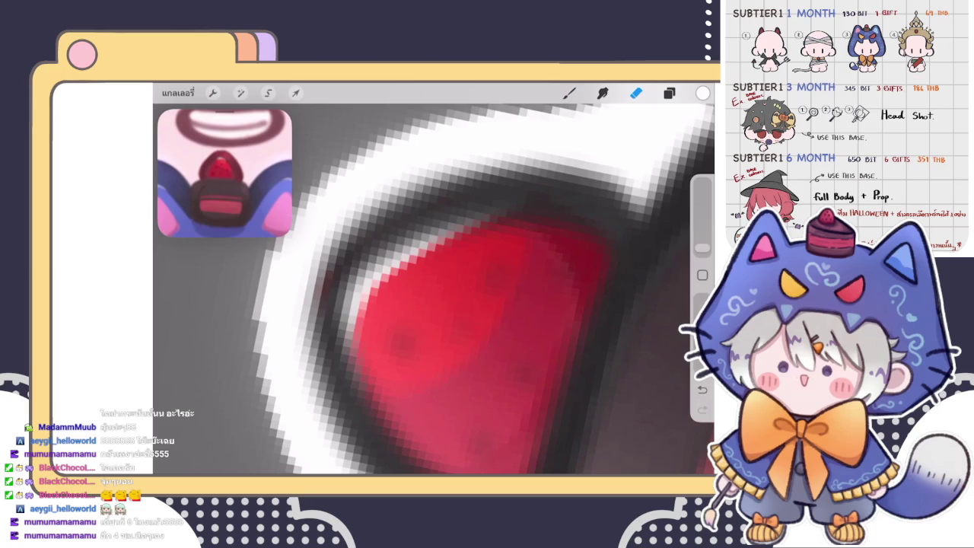
{"action": "scroll", "coordinate": [434, 289], "scroll_direction": "down", "scroll_amount": 3}
{"action": "scroll", "coordinate": [434, 289], "scroll_direction": "down", "scroll_amount": 3}
{"action": "scroll", "coordinate": [434, 289], "scroll_direction": "down", "scroll_amount": 2}
{"action": "scroll", "coordinate": [434, 280], "scroll_direction": "up", "scroll_amount": 3}
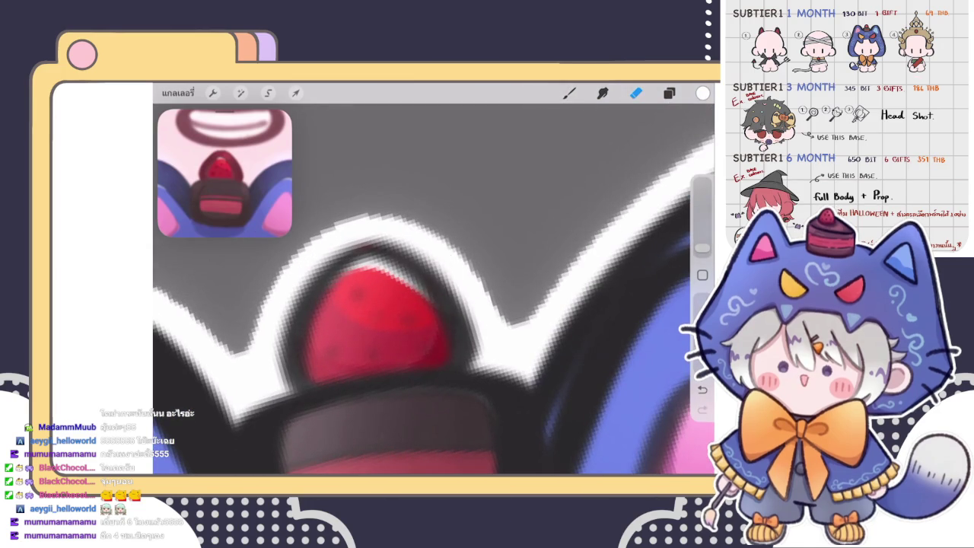
{"action": "scroll", "coordinate": [433, 289], "scroll_direction": "down", "scroll_amount": 3}
{"action": "scroll", "coordinate": [433, 289], "scroll_direction": "down", "scroll_amount": 3}
{"action": "scroll", "coordinate": [434, 289], "scroll_direction": "up", "scroll_amount": 2}
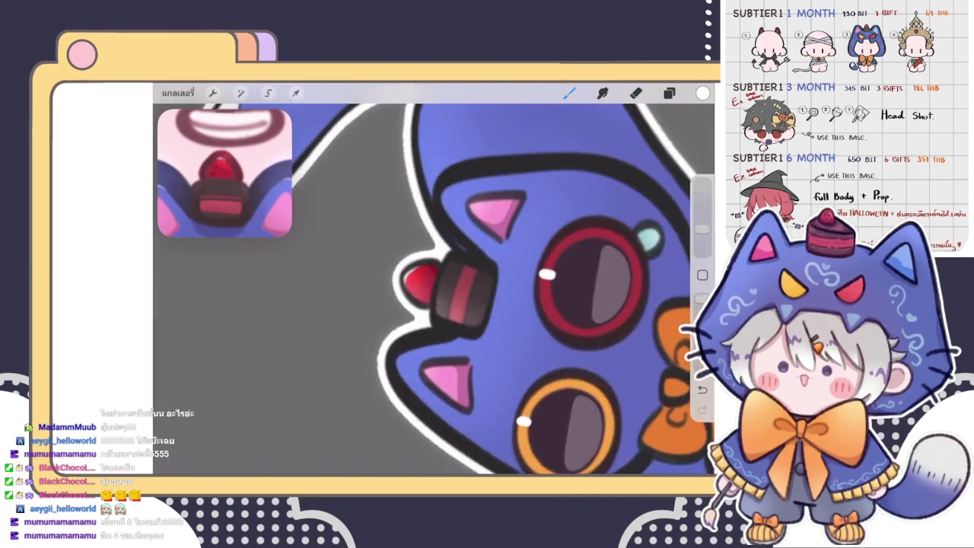
{"action": "scroll", "coordinate": [434, 289], "scroll_direction": "up", "scroll_amount": 3}
{"action": "scroll", "coordinate": [433, 290], "scroll_direction": "up", "scroll_amount": 3}
{"action": "left_click", "coordinate": [569, 92]}
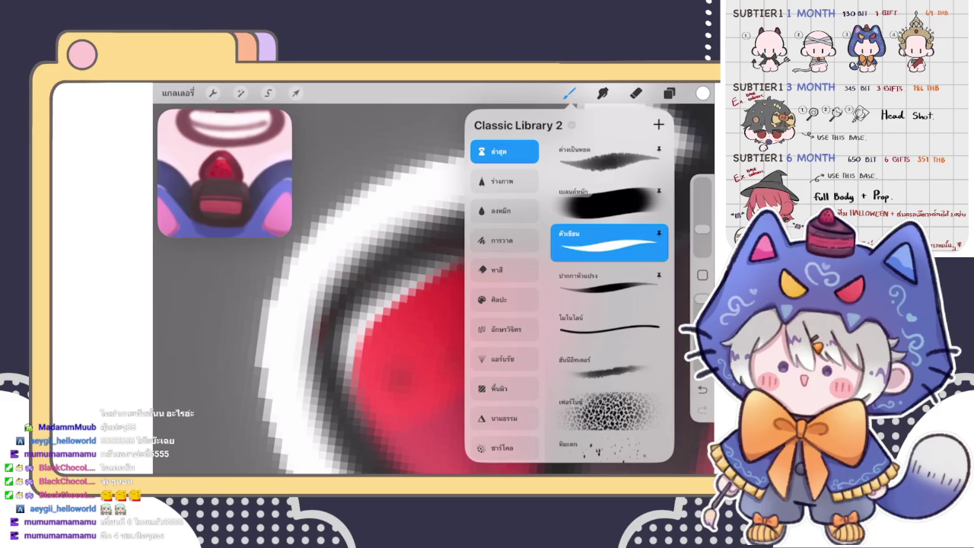
{"action": "left_click", "coordinate": [387, 285]}
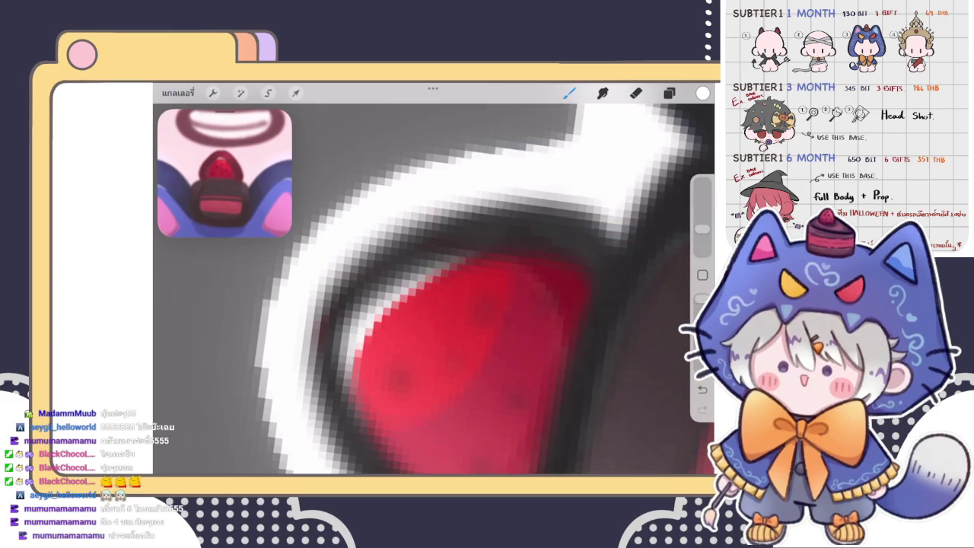
{"action": "scroll", "coordinate": [434, 289], "scroll_direction": "down", "scroll_amount": 2}
{"action": "scroll", "coordinate": [434, 289], "scroll_direction": "up", "scroll_amount": 2}
{"action": "key", "text": "e"}
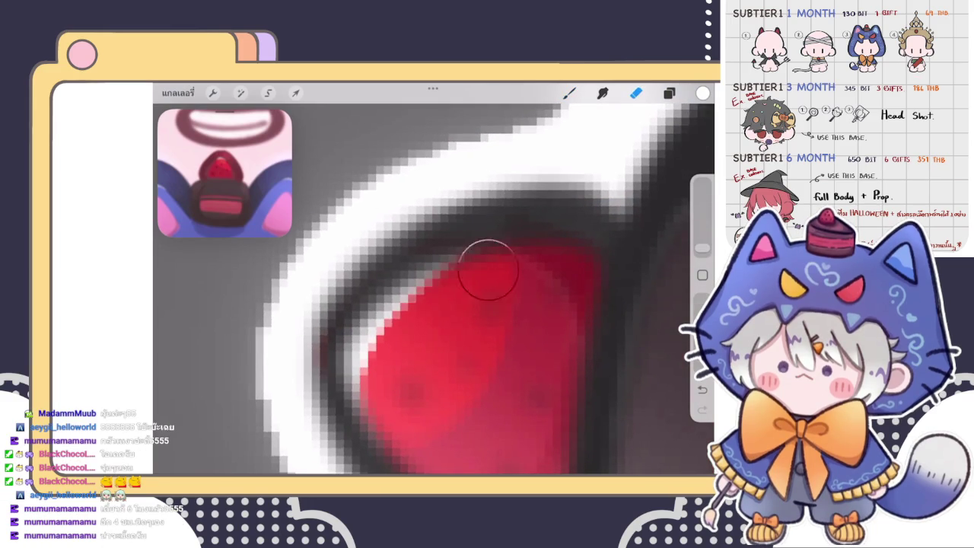
{"action": "mouse_move", "coordinate": [476, 275]}
{"action": "left_mouse_down"}
{"action": "mouse_move", "coordinate": [413, 348]}
{"action": "mouse_move", "coordinate": [430, 330]}
{"action": "mouse_move", "coordinate": [391, 354]}
{"action": "mouse_move", "coordinate": [393, 369]}
{"action": "mouse_move", "coordinate": [391, 318]}
{"action": "left_mouse_up"}
{"action": "scroll", "coordinate": [433, 289], "scroll_direction": "down", "scroll_amount": 5}
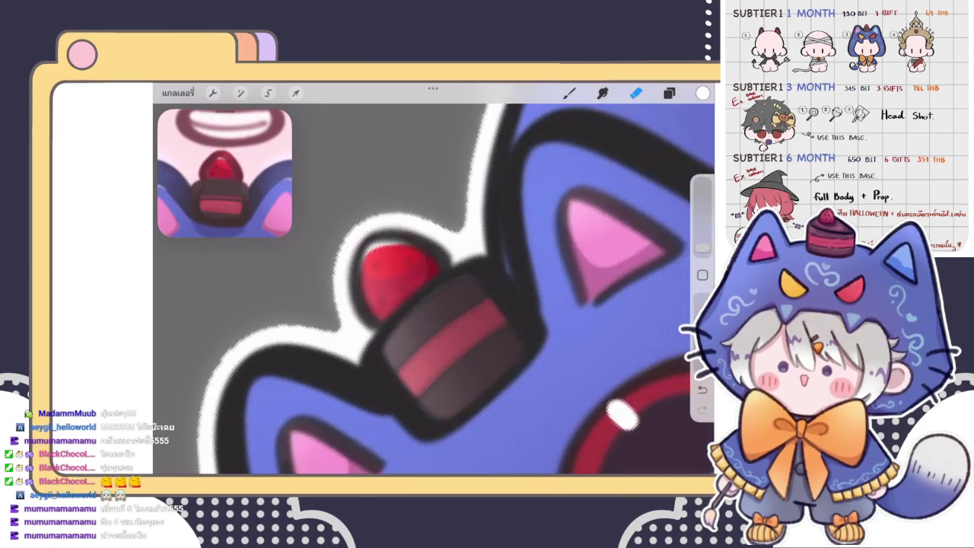
- Zoom in and paint one pink highlight stroke along the strawberry's top edge
{"action": "scroll", "coordinate": [433, 289], "scroll_direction": "down", "scroll_amount": 2}
{"action": "scroll", "coordinate": [433, 289], "scroll_direction": "down", "scroll_amount": 3}
{"action": "scroll", "coordinate": [434, 289], "scroll_direction": "down", "scroll_amount": 2}
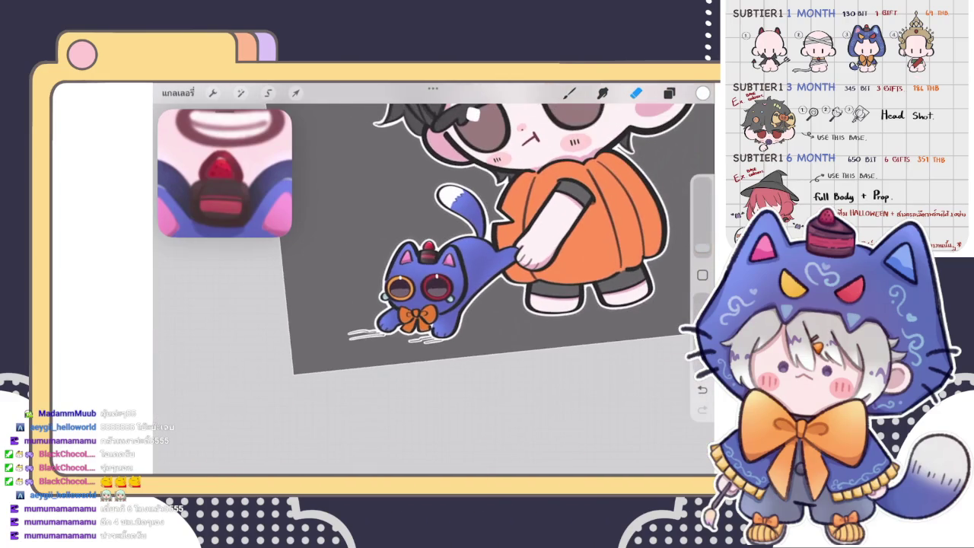
{"action": "scroll", "coordinate": [426, 297], "scroll_direction": "up", "scroll_amount": 3}
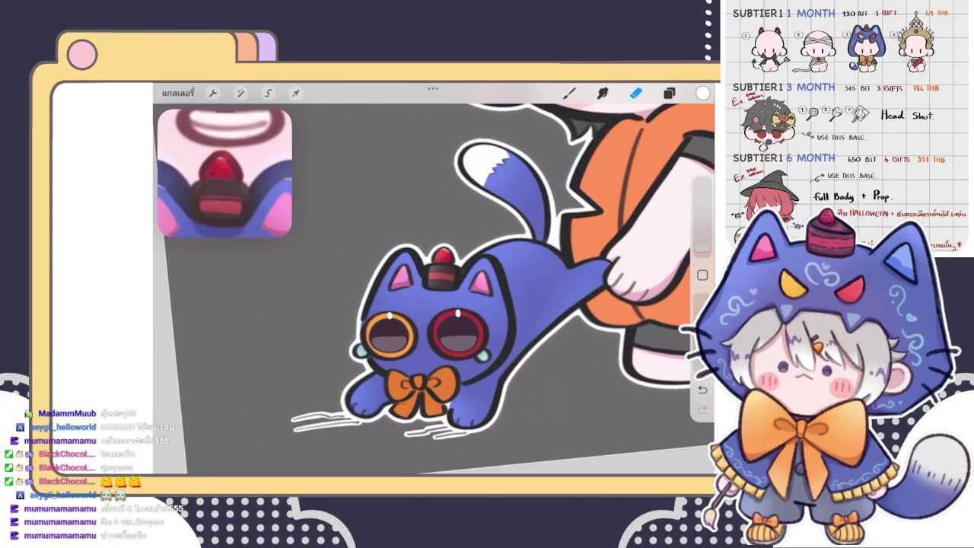
{"action": "scroll", "coordinate": [441, 274], "scroll_direction": "up", "scroll_amount": 3}
{"action": "scroll", "coordinate": [441, 274], "scroll_direction": "up", "scroll_amount": 3}
{"action": "scroll", "coordinate": [442, 274], "scroll_direction": "up", "scroll_amount": 3}
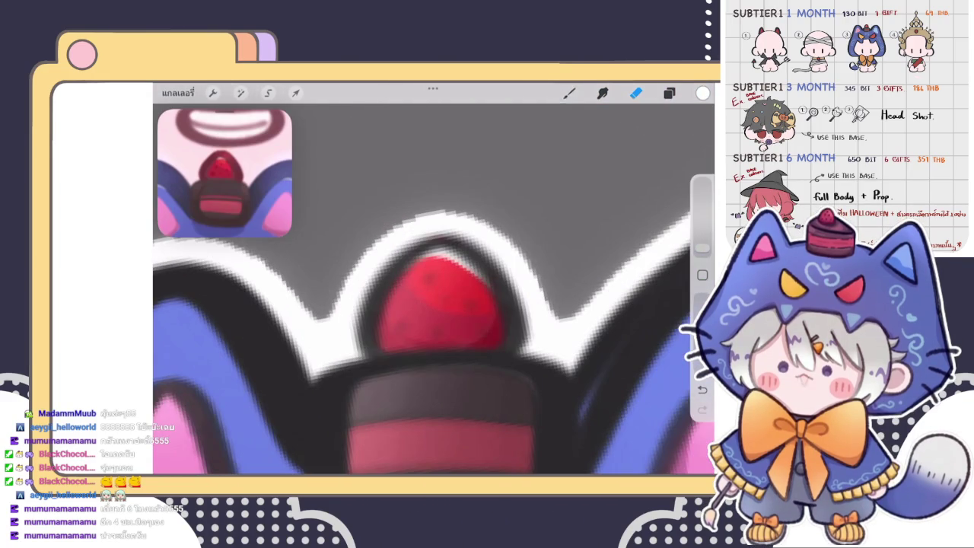
{"action": "scroll", "coordinate": [434, 304], "scroll_direction": "up", "scroll_amount": 2}
{"action": "key", "text": "b"}
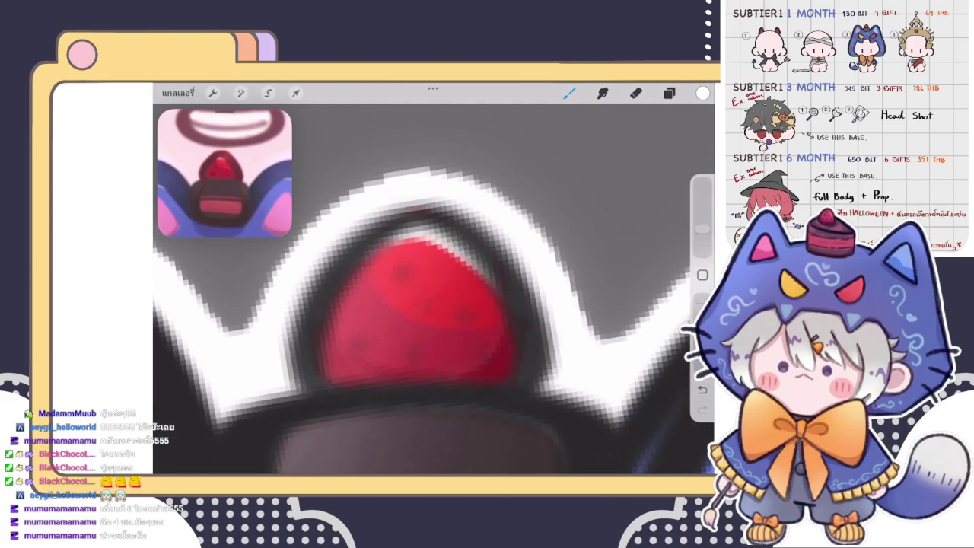
{"action": "left_click_drag", "start_coordinate": [376, 247], "coordinate": [442, 232]}
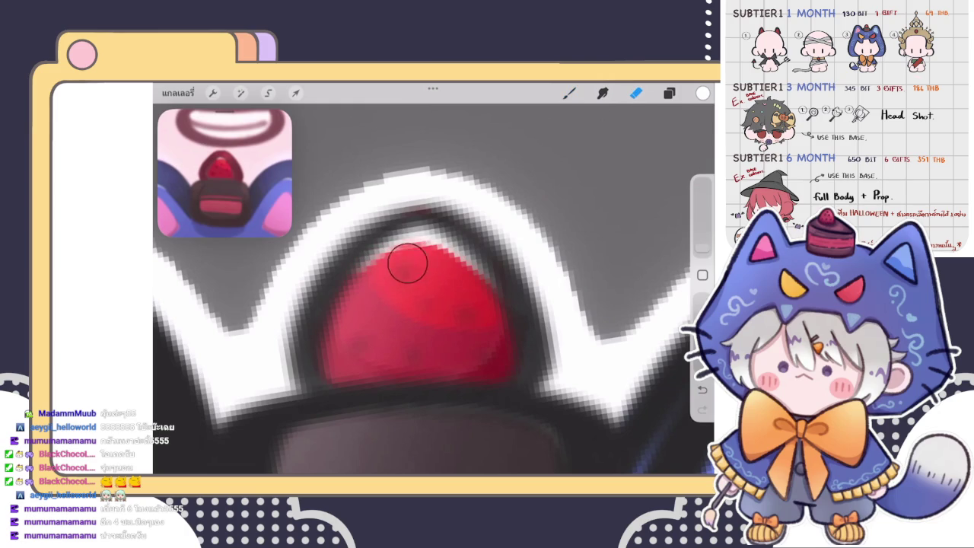
{"action": "scroll", "coordinate": [433, 281], "scroll_direction": "down", "scroll_amount": 3}
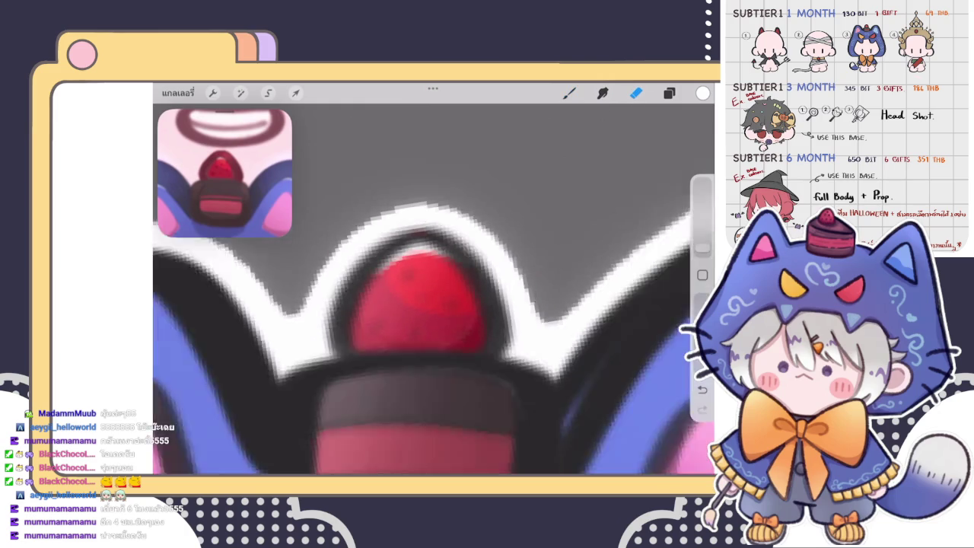
{"action": "scroll", "coordinate": [434, 282], "scroll_direction": "down", "scroll_amount": 5}
{"action": "scroll", "coordinate": [434, 281], "scroll_direction": "down", "scroll_amount": 5}
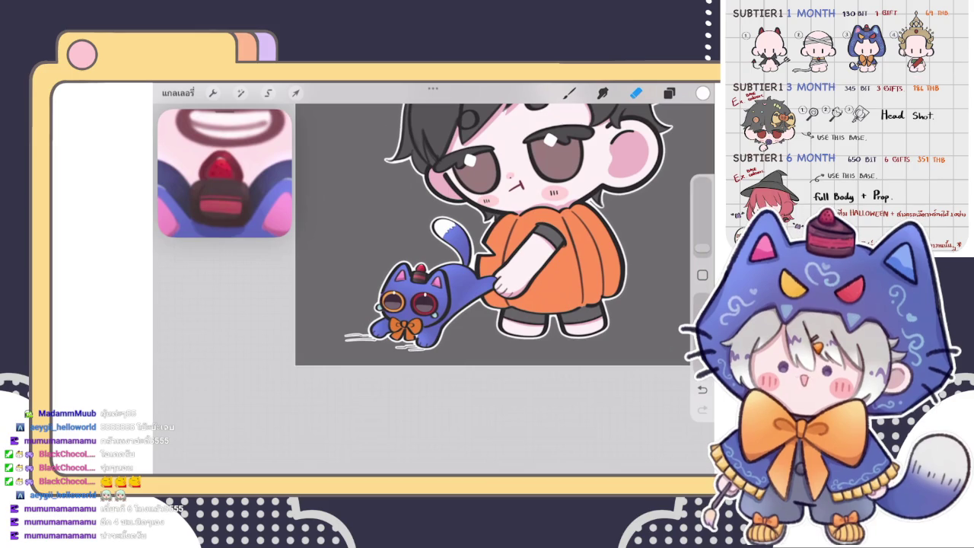
{"action": "scroll", "coordinate": [410, 304], "scroll_direction": "up", "scroll_amount": 3}
- Check the layer list, then zoom in on the blue cat's ear
{"action": "scroll", "coordinate": [411, 304], "scroll_direction": "up", "scroll_amount": 3}
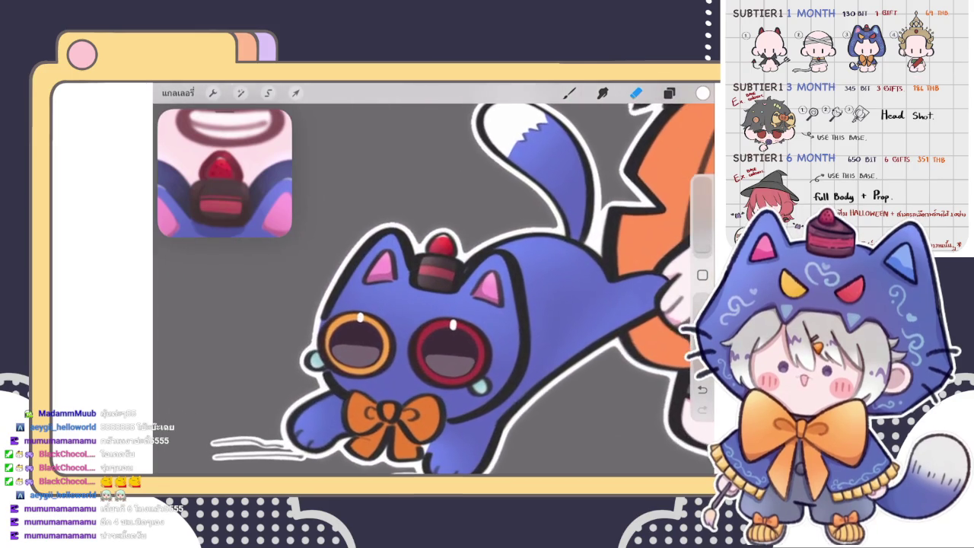
{"action": "left_click", "coordinate": [669, 93]}
{"action": "left_click", "coordinate": [635, 93]}
{"action": "scroll", "coordinate": [433, 289], "scroll_direction": "up", "scroll_amount": 3}
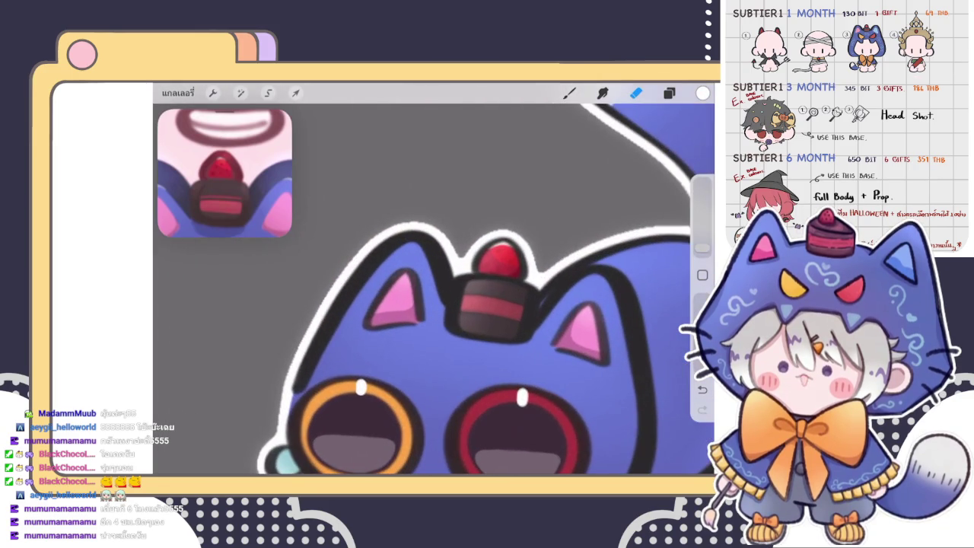
{"action": "scroll", "coordinate": [433, 289], "scroll_direction": "down", "scroll_amount": 2}
{"action": "scroll", "coordinate": [434, 289], "scroll_direction": "up", "scroll_amount": 3}
- Paint and reshape a light-blue highlight along the inside of the ear outline
{"action": "key", "text": "b"}
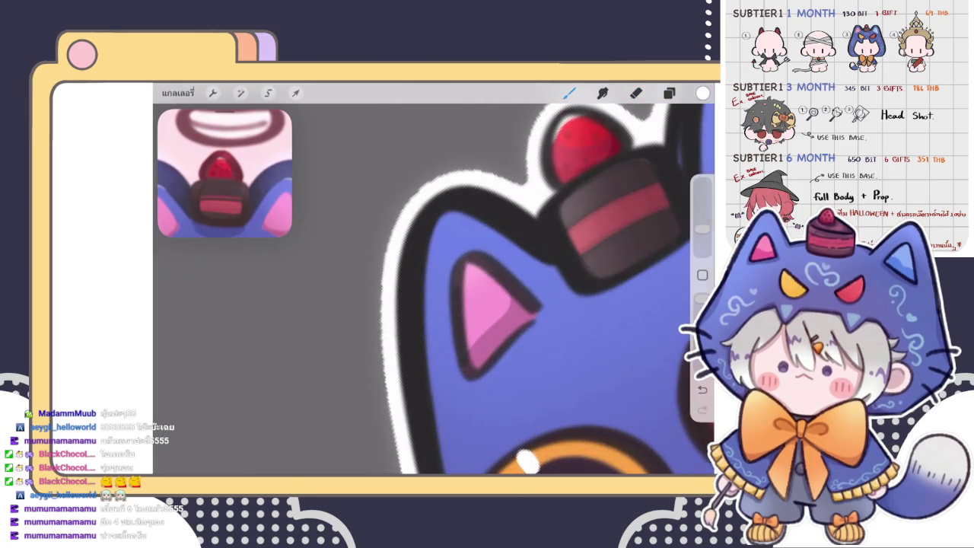
{"action": "scroll", "coordinate": [433, 289], "scroll_direction": "up", "scroll_amount": 3}
{"action": "left_click_drag", "start_coordinate": [435, 221], "coordinate": [395, 296]}
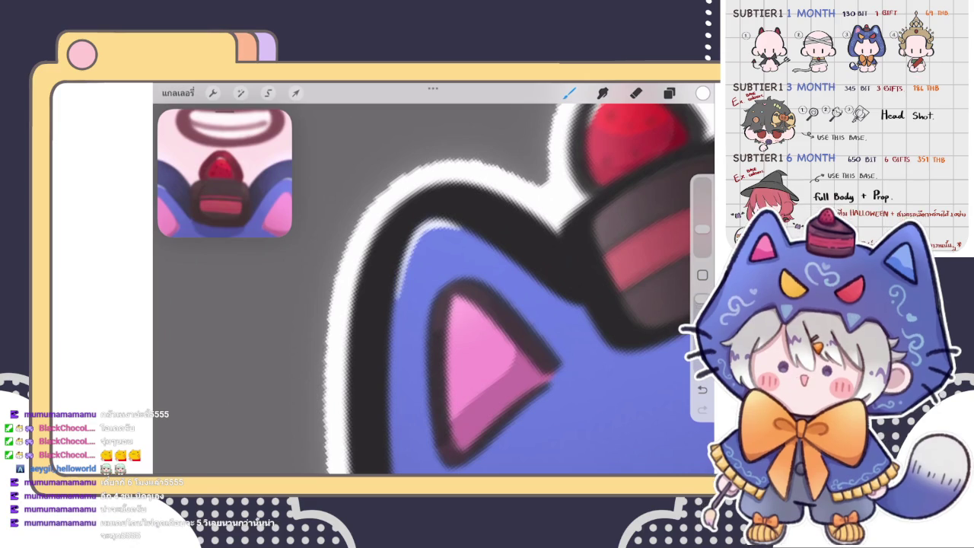
{"action": "scroll", "coordinate": [487, 281], "scroll_direction": "up", "scroll_amount": 2}
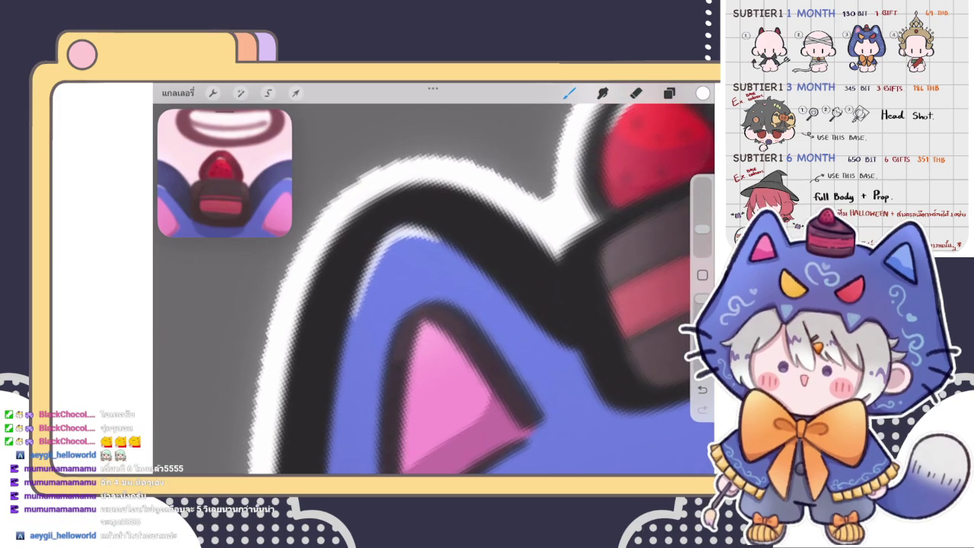
{"action": "left_click_drag", "start_coordinate": [347, 323], "coordinate": [399, 230]}
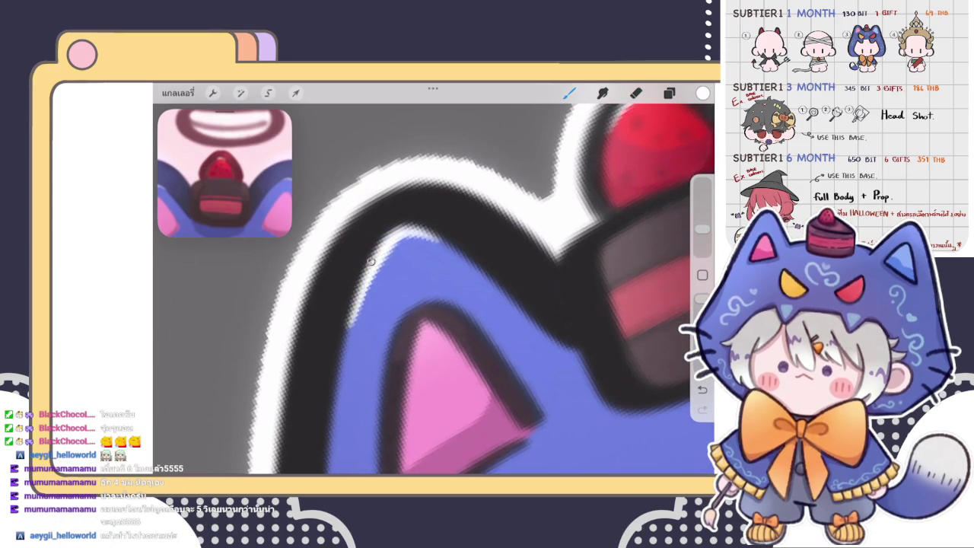
{"action": "scroll", "coordinate": [471, 281], "scroll_direction": "down", "scroll_amount": 3}
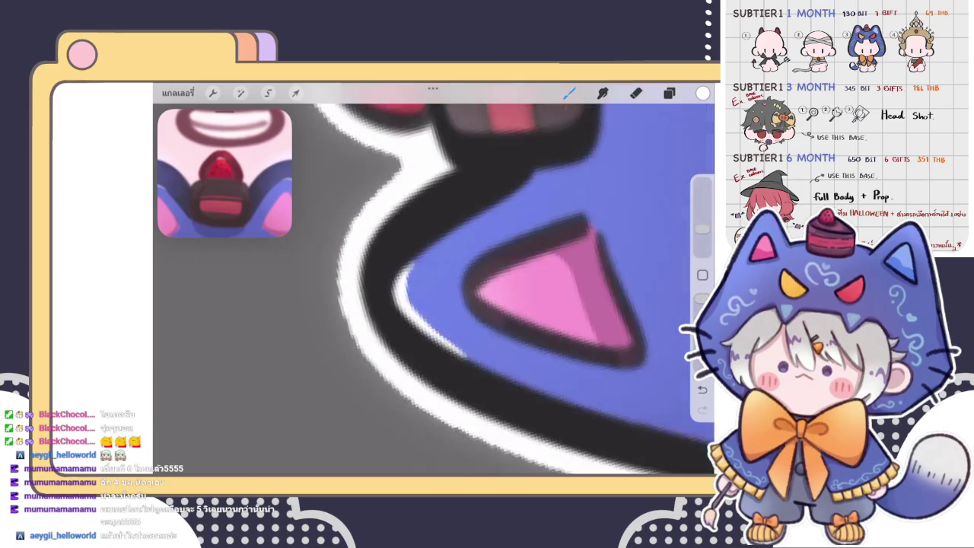
{"action": "left_click_drag", "start_coordinate": [421, 241], "coordinate": [367, 292]}
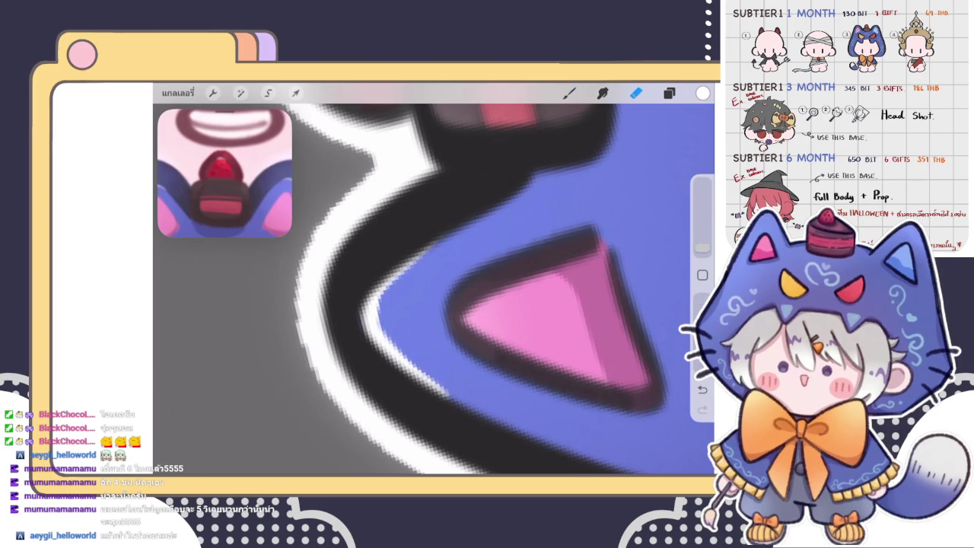
- Erase the excess highlight along the ear's inner edge
{"action": "left_click", "coordinate": [636, 93]}
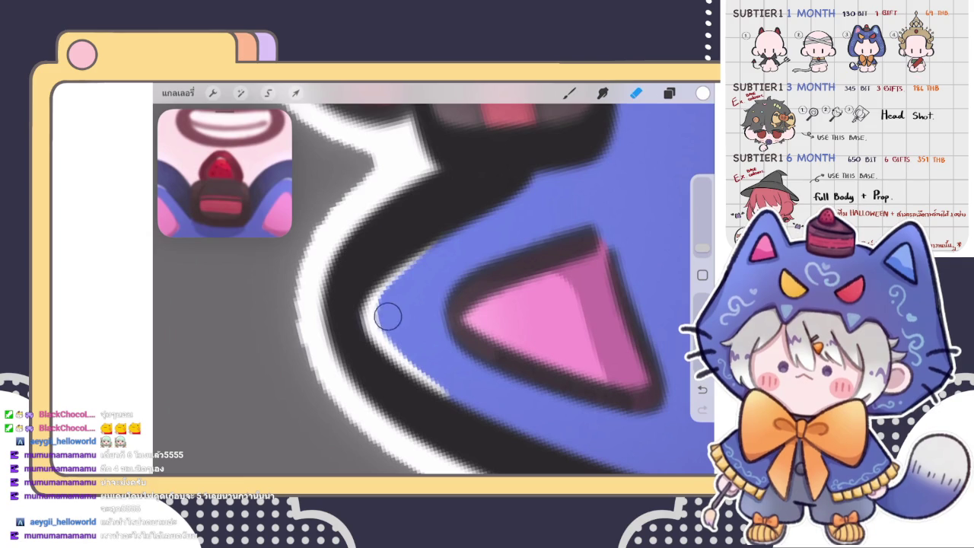
{"action": "left_click_drag", "start_coordinate": [401, 312], "coordinate": [398, 330]}
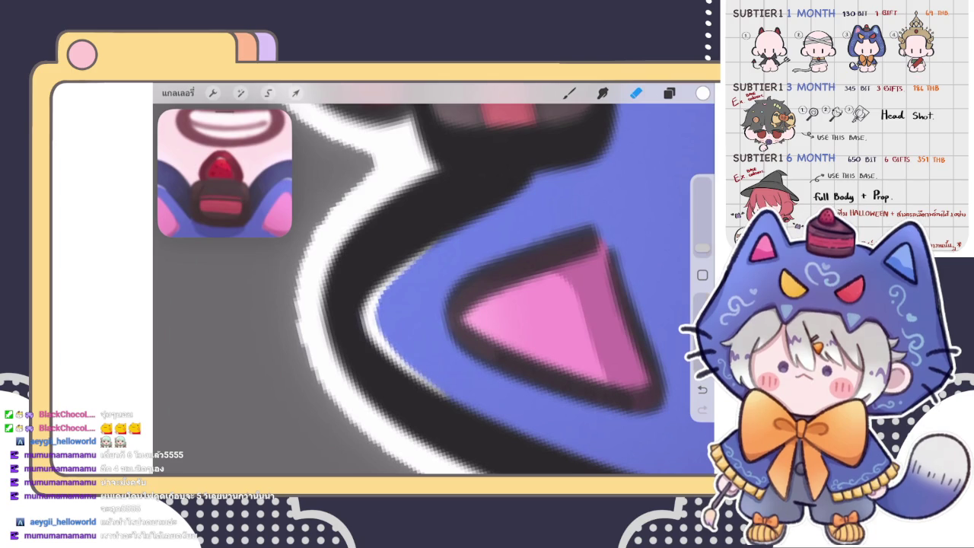
{"action": "scroll", "coordinate": [434, 289], "scroll_direction": "down", "scroll_amount": 2}
{"action": "scroll", "coordinate": [433, 289], "scroll_direction": "down", "scroll_amount": 3}
{"action": "scroll", "coordinate": [434, 289], "scroll_direction": "down", "scroll_amount": 3}
{"action": "scroll", "coordinate": [434, 289], "scroll_direction": "down", "scroll_amount": 2}
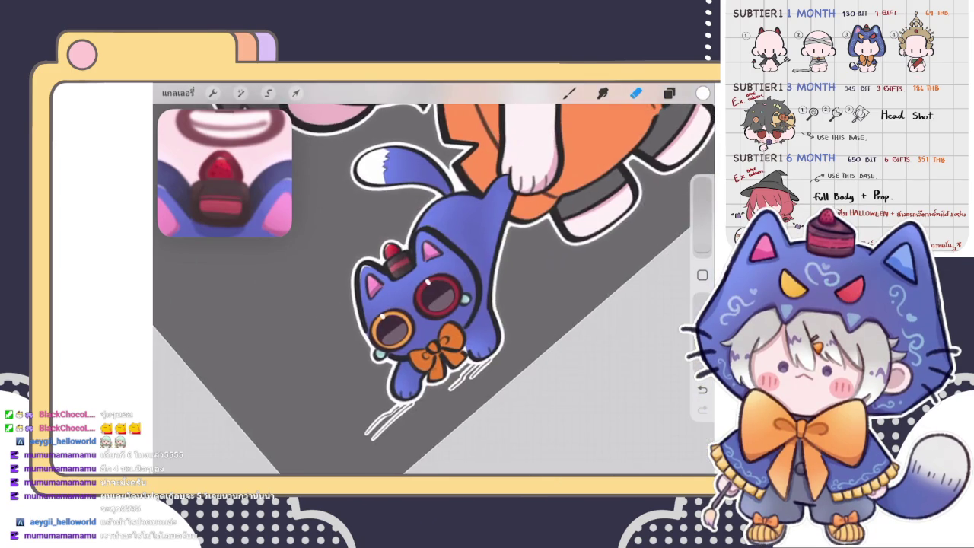
{"action": "scroll", "coordinate": [419, 289], "scroll_direction": "up", "scroll_amount": 3}
{"action": "scroll", "coordinate": [418, 290], "scroll_direction": "up", "scroll_amount": 3}
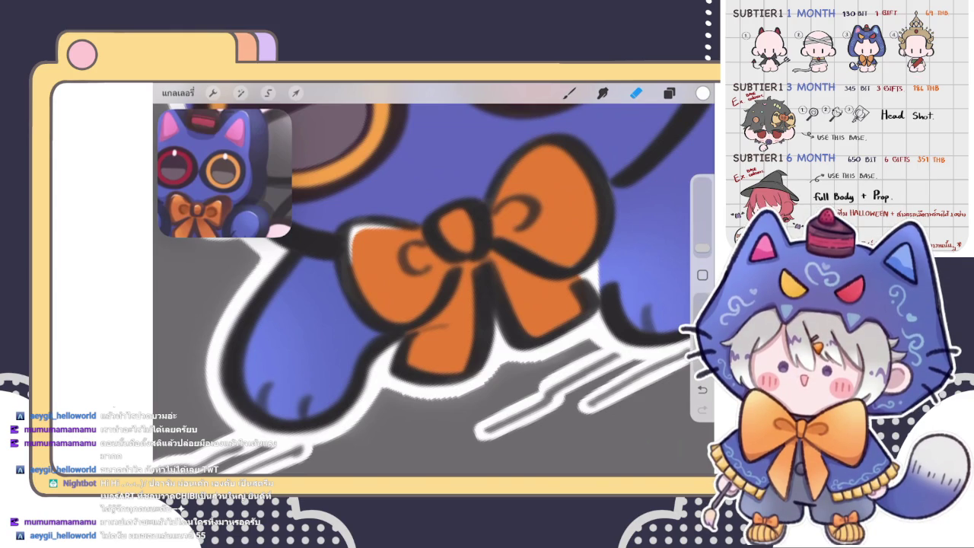
- Add a white highlight inside the bow's centre loop and trim it
{"action": "scroll", "coordinate": [434, 289], "scroll_direction": "up", "scroll_amount": 2}
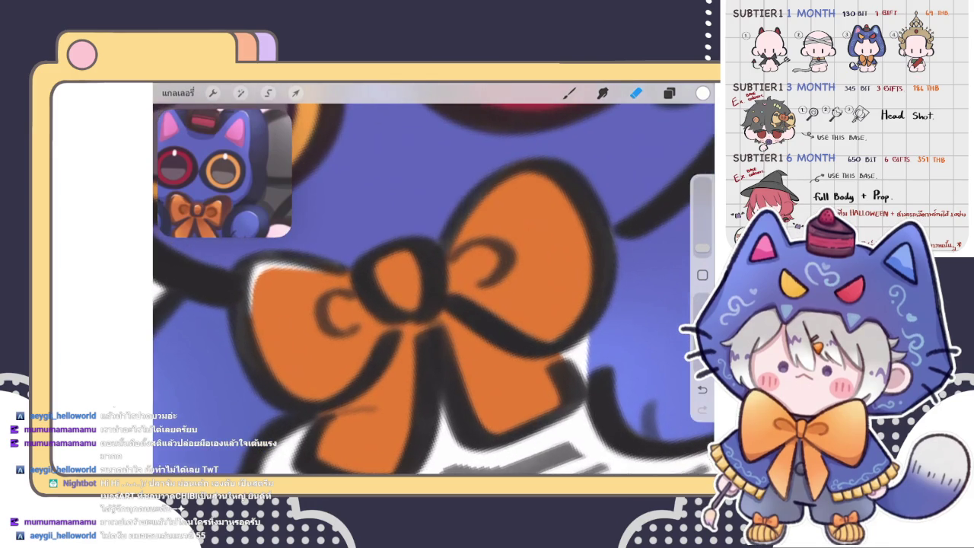
{"action": "scroll", "coordinate": [426, 282], "scroll_direction": "up", "scroll_amount": 2}
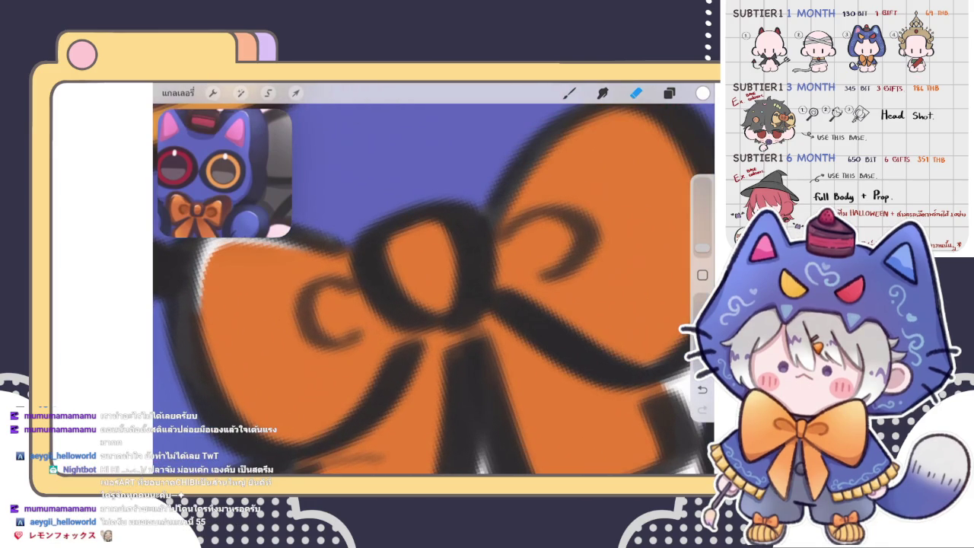
{"action": "key", "text": "b"}
{"action": "mouse_move", "coordinate": [430, 222]}
{"action": "left_mouse_down"}
{"action": "mouse_move", "coordinate": [384, 251]}
{"action": "mouse_move", "coordinate": [436, 222]}
{"action": "left_mouse_up"}
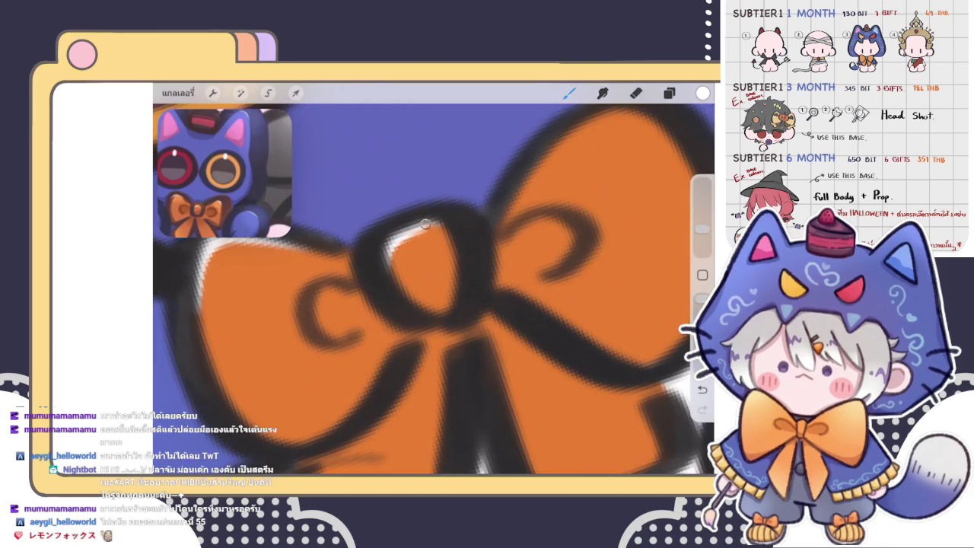
{"action": "key", "text": "e"}
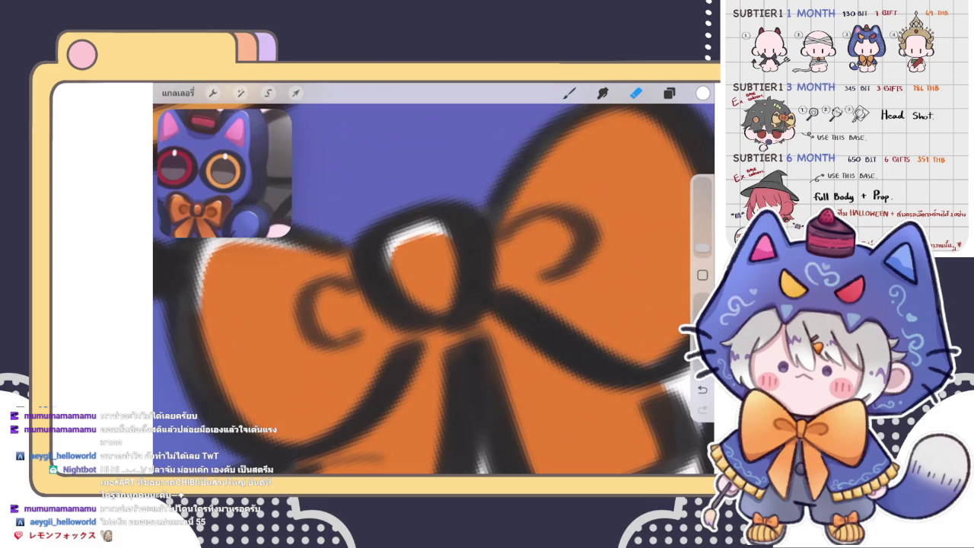
{"action": "mouse_move", "coordinate": [404, 254]}
{"action": "left_mouse_down"}
{"action": "mouse_move", "coordinate": [434, 251]}
{"action": "mouse_move", "coordinate": [409, 251]}
{"action": "left_mouse_up"}
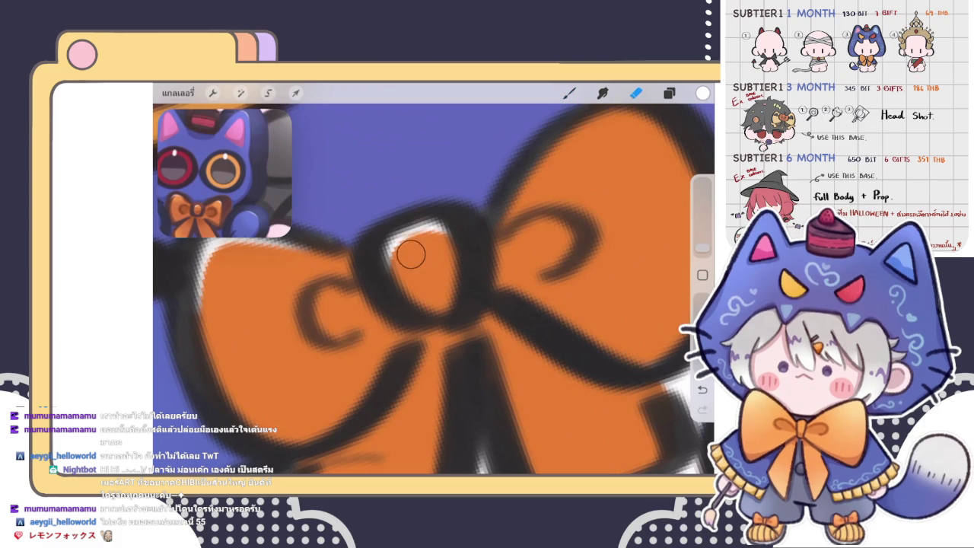
- Extend the white highlight along the cat's orange eye ring
{"action": "scroll", "coordinate": [434, 277], "scroll_direction": "down", "scroll_amount": 5}
{"action": "scroll", "coordinate": [434, 281], "scroll_direction": "down", "scroll_amount": 3}
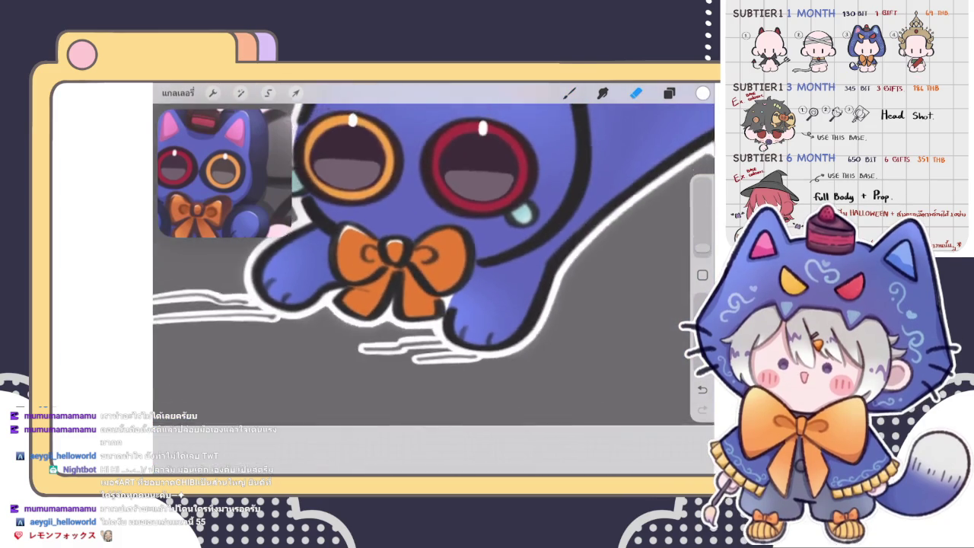
{"action": "key", "text": "b"}
{"action": "scroll", "coordinate": [433, 281], "scroll_direction": "up", "scroll_amount": 3}
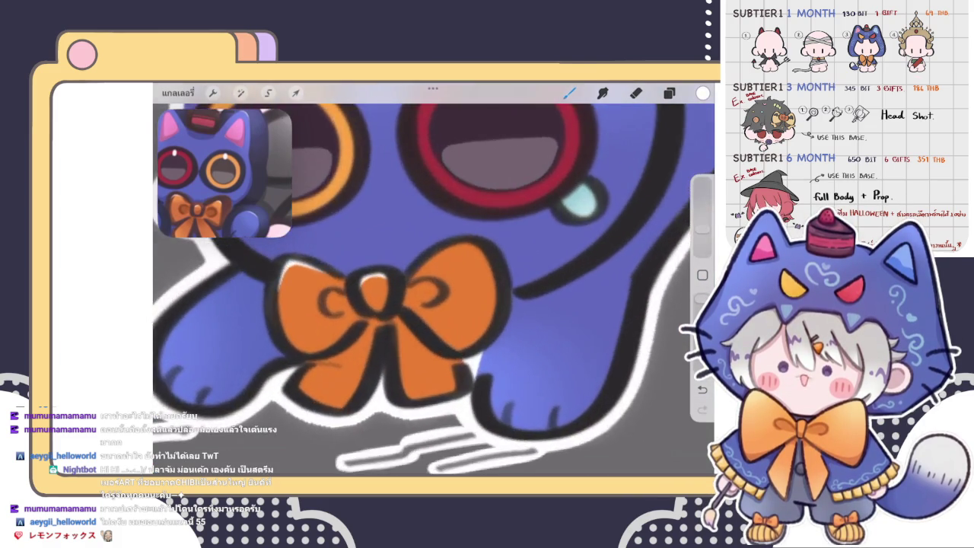
{"action": "scroll", "coordinate": [396, 274], "scroll_direction": "up", "scroll_amount": 3}
{"action": "scroll", "coordinate": [396, 273], "scroll_direction": "up", "scroll_amount": 3}
{"action": "scroll", "coordinate": [426, 289], "scroll_direction": "up", "scroll_amount": 2}
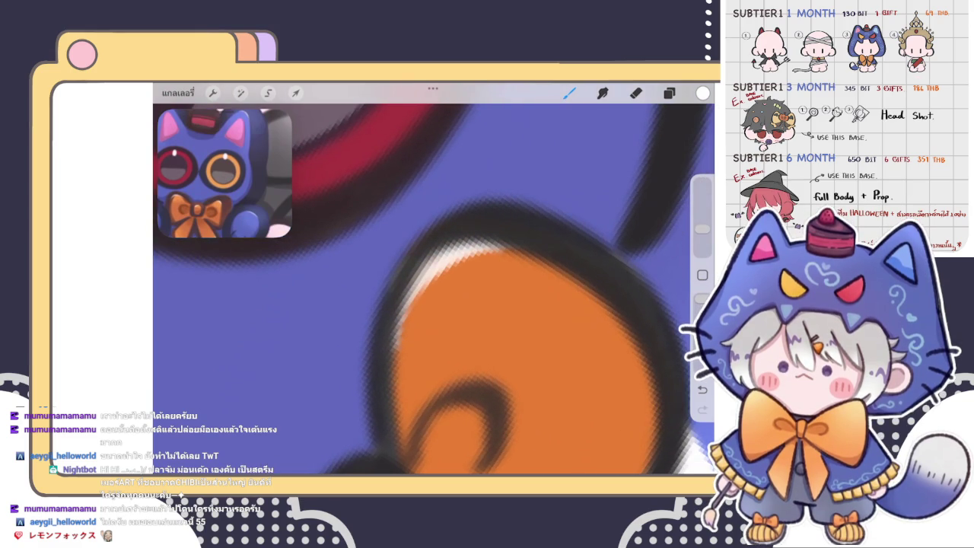
{"action": "key", "text": "e"}
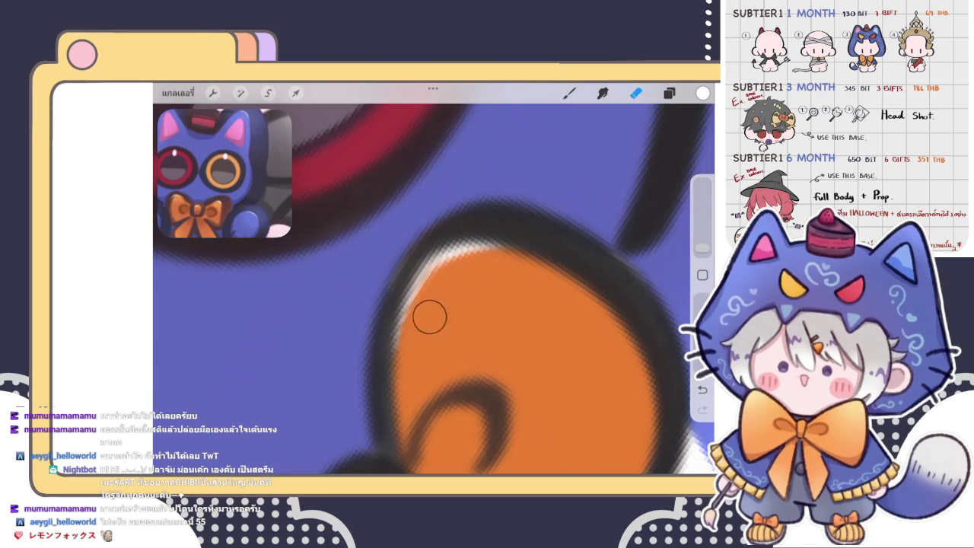
{"action": "key", "text": "b"}
{"action": "left_click_drag", "start_coordinate": [391, 325], "coordinate": [472, 241]}
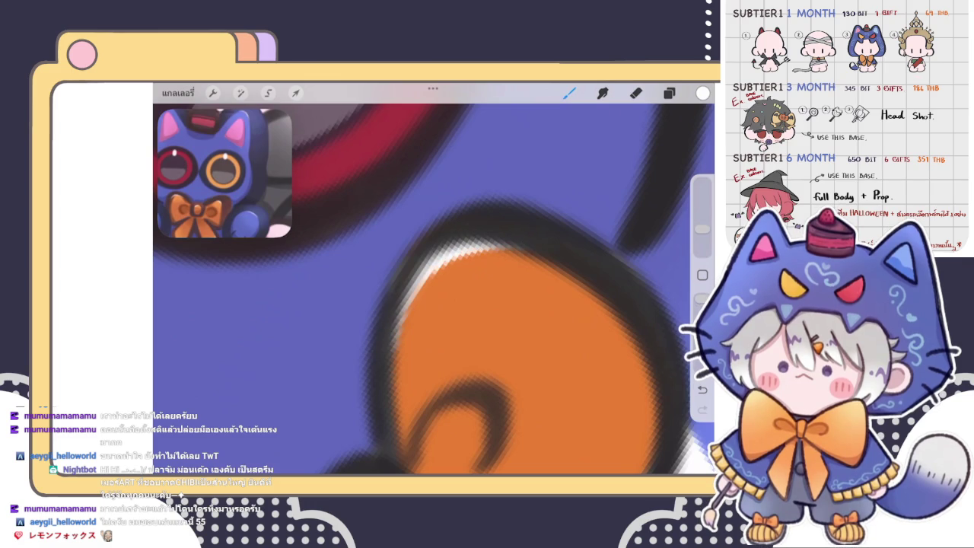
{"action": "key", "text": "e"}
{"action": "scroll", "coordinate": [484, 271], "scroll_direction": "down", "scroll_amount": 10}
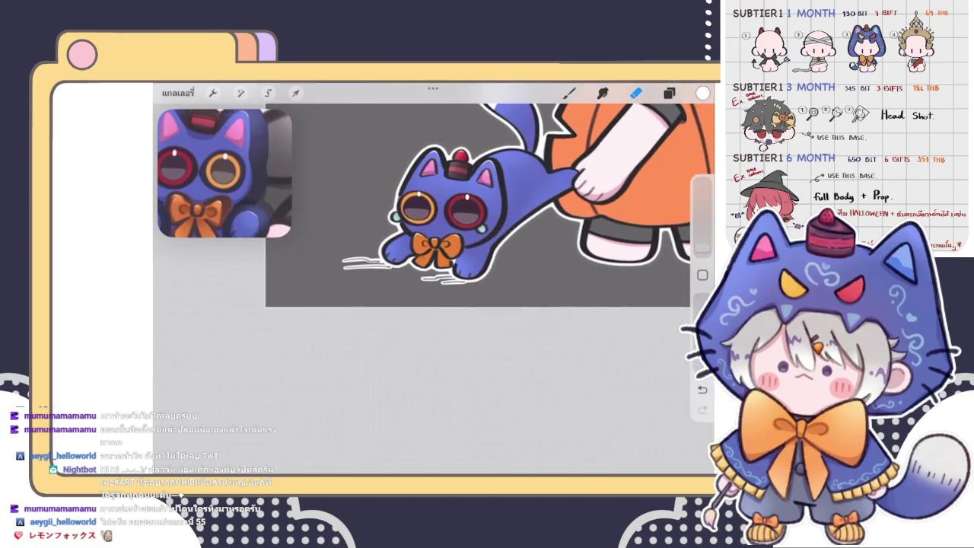
{"action": "scroll", "coordinate": [457, 228], "scroll_direction": "down", "scroll_amount": 3}
{"action": "scroll", "coordinate": [457, 228], "scroll_direction": "up", "scroll_amount": 4}
{"action": "key", "text": "b"}
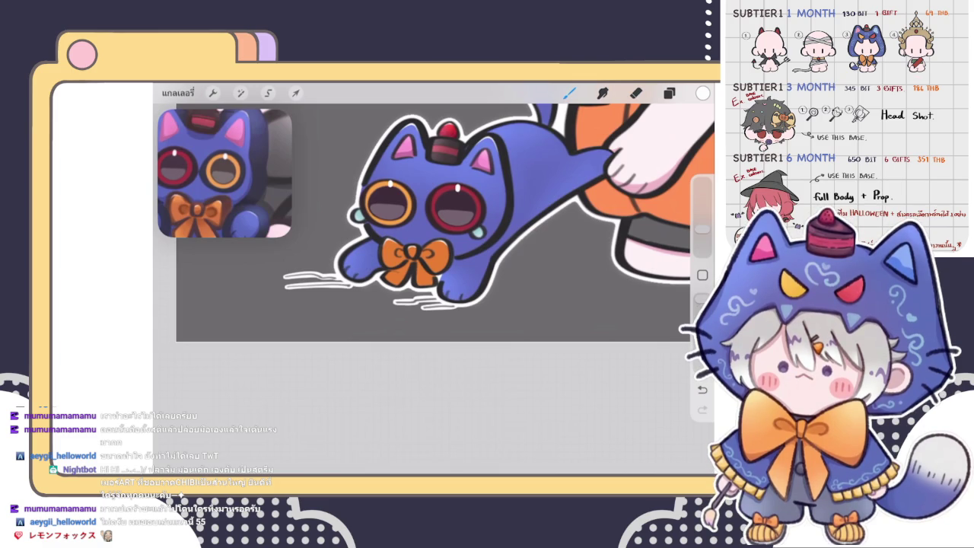
- Draw a light highlight stroke on the bow and soften it with the eraser
{"action": "scroll", "coordinate": [397, 262], "scroll_direction": "up", "scroll_amount": 2}
{"action": "scroll", "coordinate": [397, 262], "scroll_direction": "up", "scroll_amount": 2}
{"action": "scroll", "coordinate": [397, 262], "scroll_direction": "up", "scroll_amount": 2}
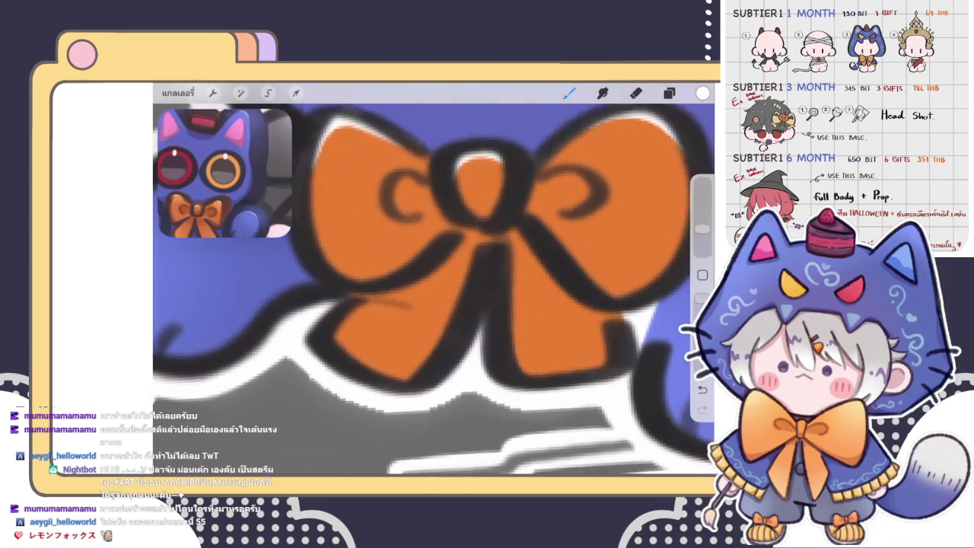
{"action": "scroll", "coordinate": [397, 261], "scroll_direction": "up", "scroll_amount": 2}
{"action": "scroll", "coordinate": [434, 289], "scroll_direction": "up", "scroll_amount": 2}
{"action": "scroll", "coordinate": [434, 289], "scroll_direction": "up", "scroll_amount": 2}
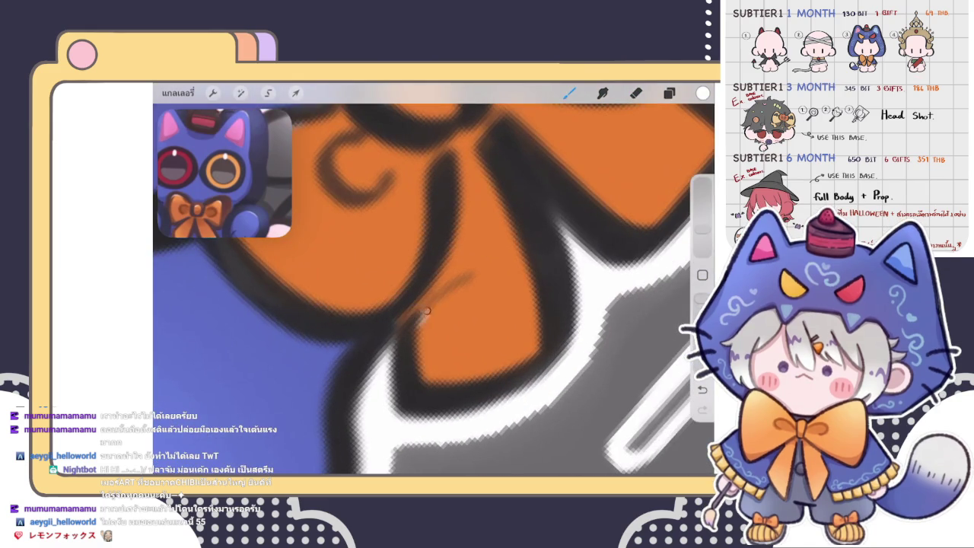
{"action": "mouse_move", "coordinate": [467, 278]}
{"action": "left_mouse_down"}
{"action": "mouse_move", "coordinate": [414, 343]}
{"action": "mouse_move", "coordinate": [466, 278]}
{"action": "left_mouse_up"}
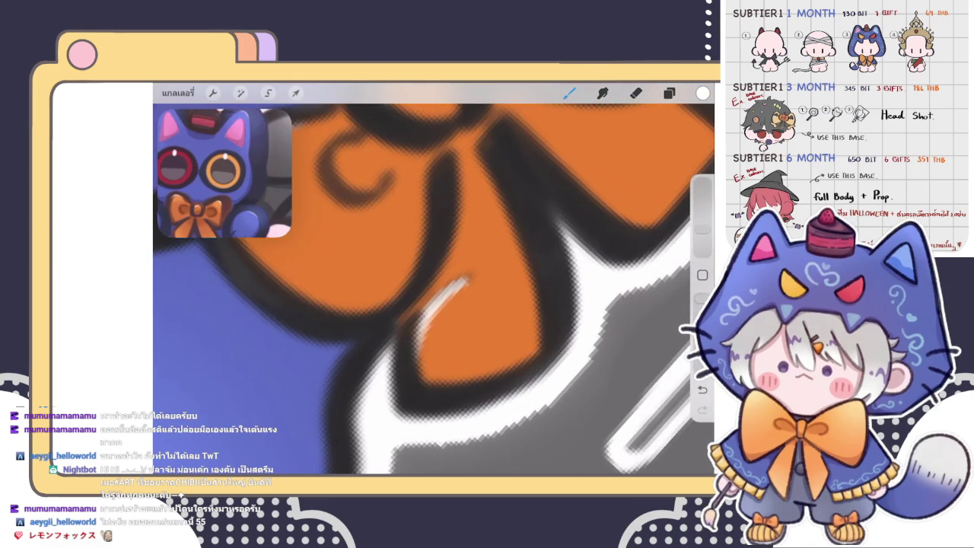
{"action": "left_click", "coordinate": [636, 93]}
{"action": "mouse_move", "coordinate": [463, 317]}
{"action": "left_mouse_down"}
{"action": "mouse_move", "coordinate": [483, 282]}
{"action": "mouse_move", "coordinate": [468, 298]}
{"action": "left_mouse_up"}
- Paint three white highlight strokes along the bow's inner edge
{"action": "scroll", "coordinate": [456, 289], "scroll_direction": "up", "scroll_amount": 2}
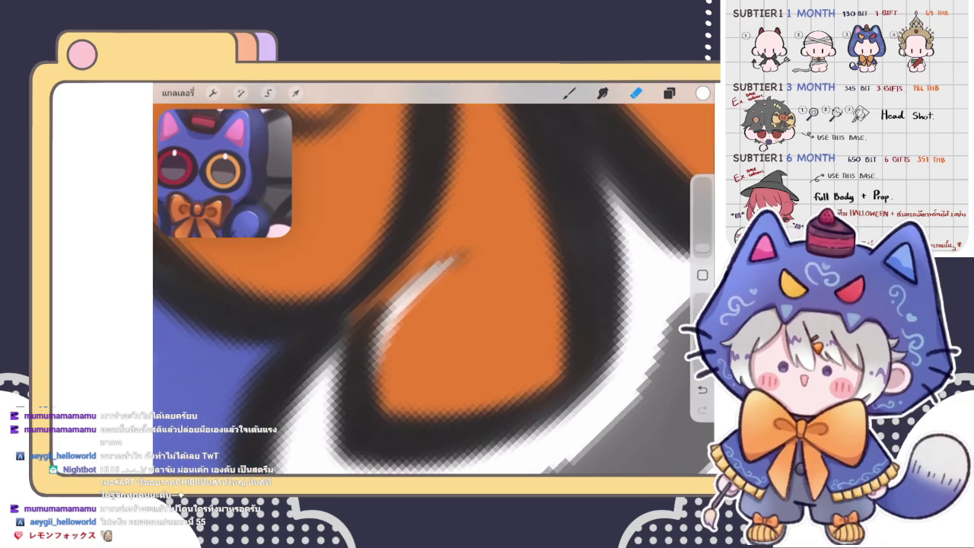
{"action": "scroll", "coordinate": [433, 282], "scroll_direction": "down", "scroll_amount": 3}
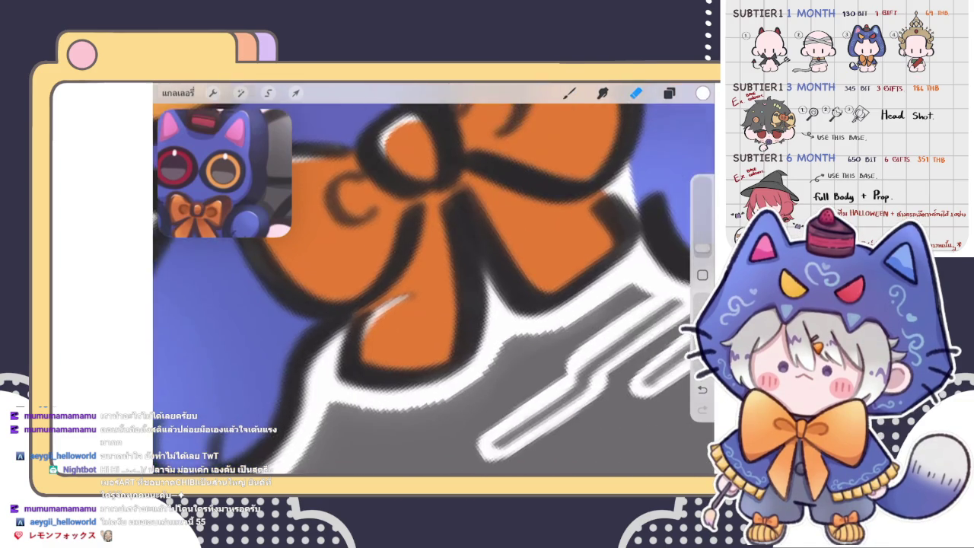
{"action": "scroll", "coordinate": [434, 281], "scroll_direction": "down", "scroll_amount": 2}
{"action": "scroll", "coordinate": [434, 281], "scroll_direction": "down", "scroll_amount": 2}
{"action": "scroll", "coordinate": [433, 281], "scroll_direction": "down", "scroll_amount": 1}
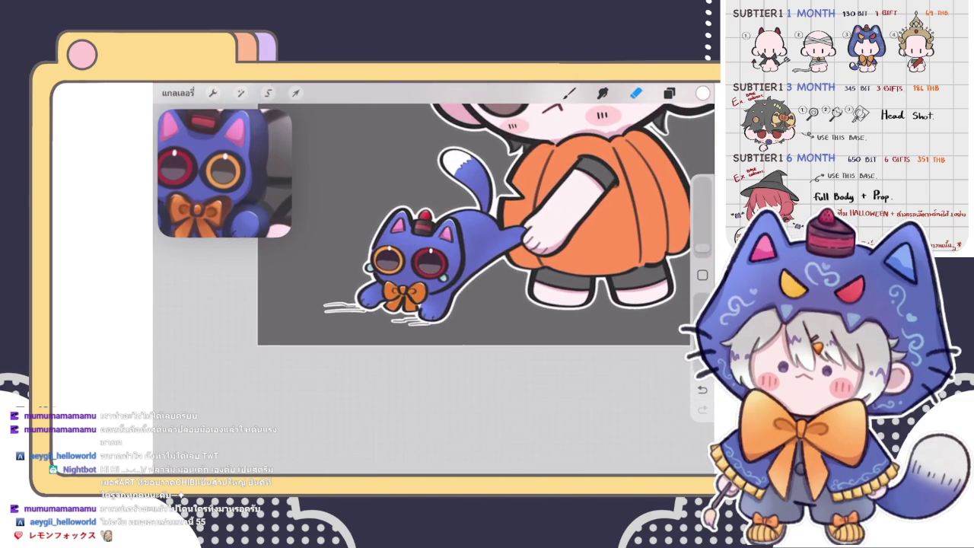
{"action": "scroll", "coordinate": [404, 289], "scroll_direction": "up", "scroll_amount": 2}
{"action": "scroll", "coordinate": [403, 289], "scroll_direction": "up", "scroll_amount": 2}
{"action": "scroll", "coordinate": [403, 289], "scroll_direction": "up", "scroll_amount": 2}
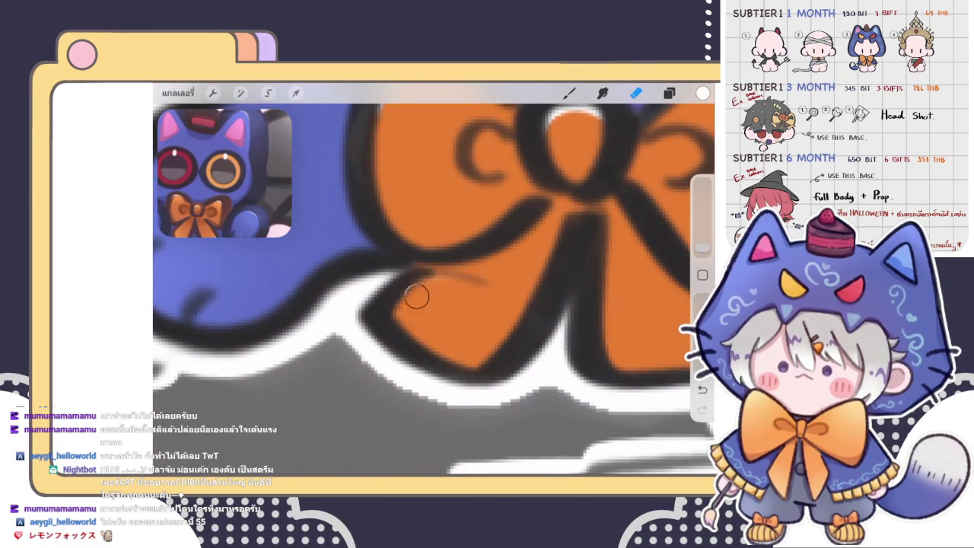
{"action": "scroll", "coordinate": [434, 282], "scroll_direction": "up", "scroll_amount": 2}
{"action": "key", "text": "b"}
{"action": "left_click_drag", "start_coordinate": [444, 243], "coordinate": [420, 350]}
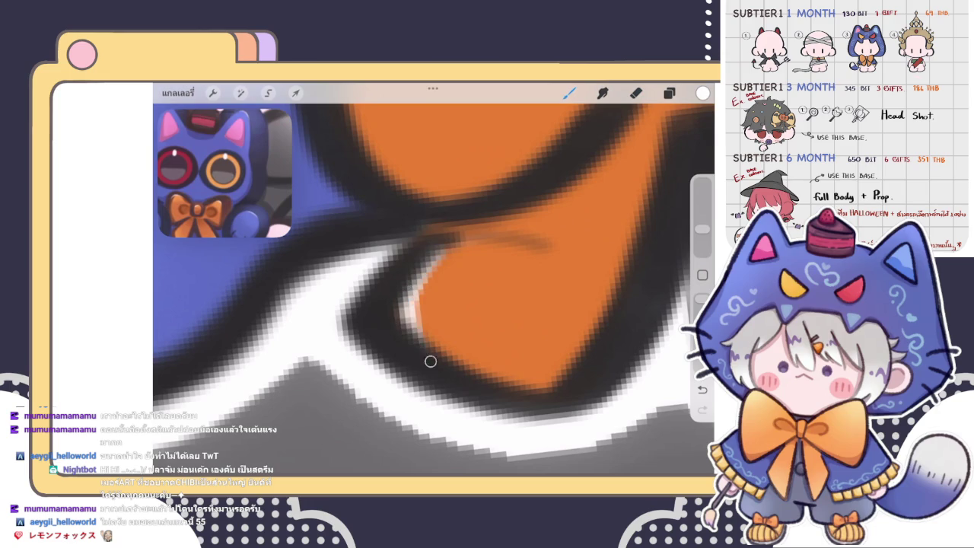
{"action": "mouse_move", "coordinate": [417, 312]}
{"action": "left_mouse_down"}
{"action": "mouse_move", "coordinate": [431, 358]}
{"action": "mouse_move", "coordinate": [423, 355]}
{"action": "left_mouse_up"}
{"action": "left_click_drag", "start_coordinate": [435, 263], "coordinate": [417, 315]}
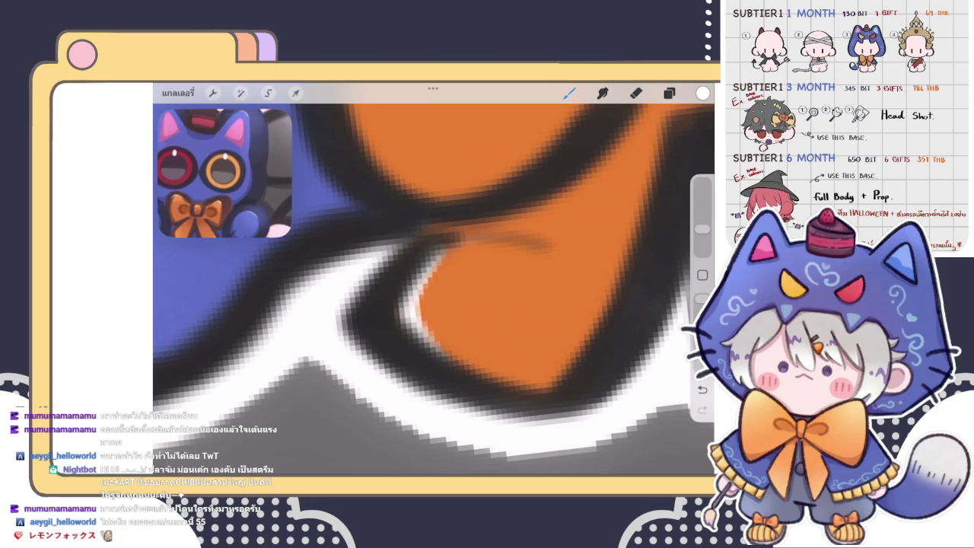
- Add a white highlight on the bow's lower loop
{"action": "scroll", "coordinate": [433, 281], "scroll_direction": "down", "scroll_amount": 3}
{"action": "scroll", "coordinate": [433, 281], "scroll_direction": "up", "scroll_amount": 2}
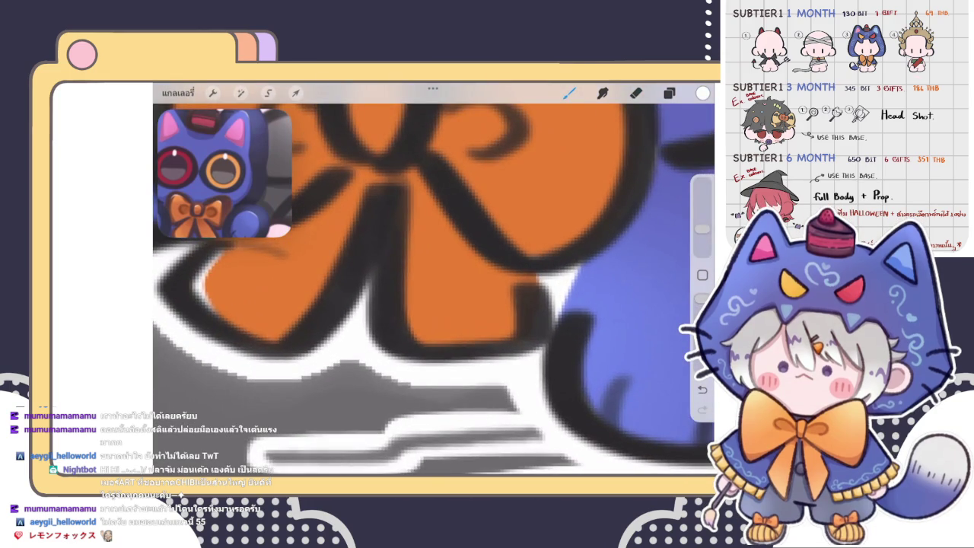
{"action": "left_click_drag", "start_coordinate": [435, 278], "coordinate": [412, 351]}
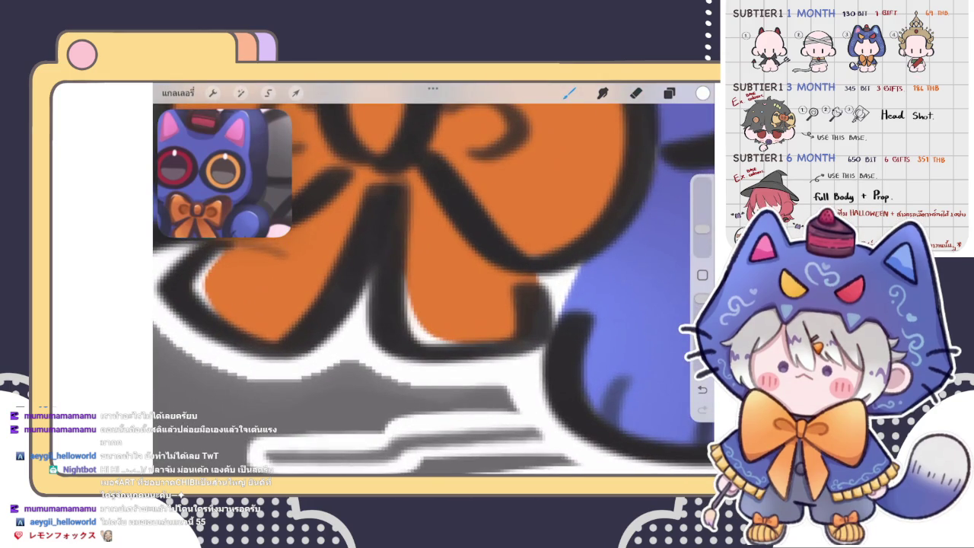
{"action": "scroll", "coordinate": [434, 281], "scroll_direction": "down", "scroll_amount": 3}
{"action": "scroll", "coordinate": [433, 282], "scroll_direction": "down", "scroll_amount": 3}
{"action": "scroll", "coordinate": [434, 281], "scroll_direction": "down", "scroll_amount": 2}
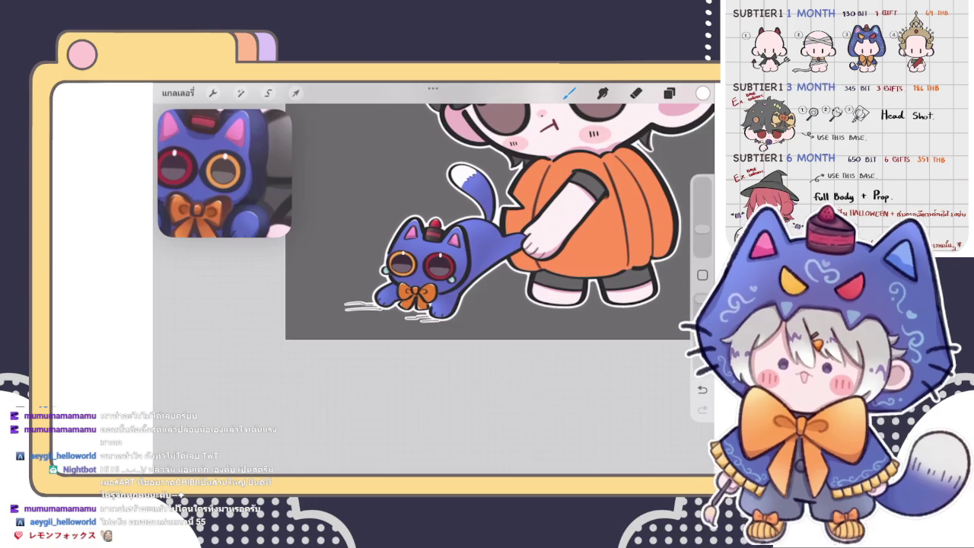
{"action": "scroll", "coordinate": [426, 251], "scroll_direction": "up", "scroll_amount": 3}
{"action": "scroll", "coordinate": [426, 251], "scroll_direction": "up", "scroll_amount": 2}
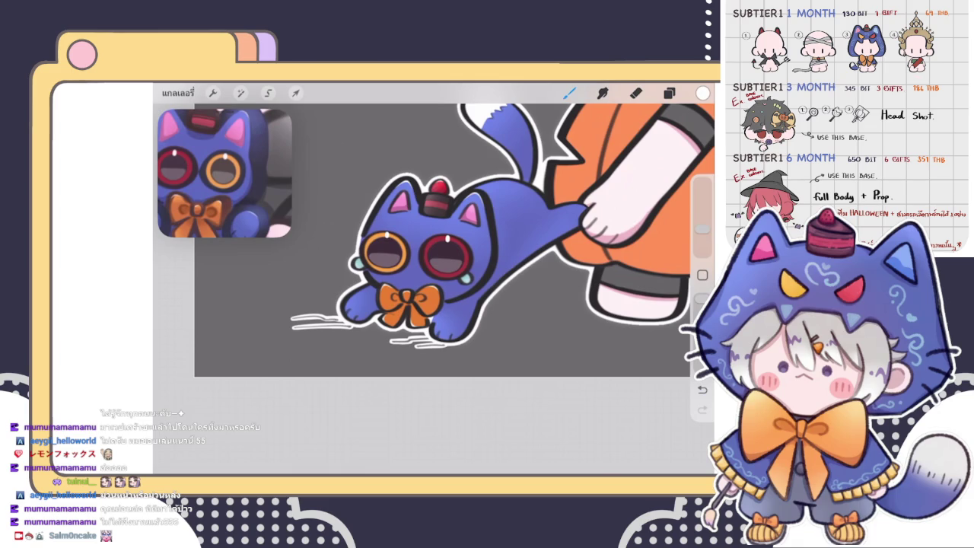
- Sketch three white motion lines below the paw, then undo them
{"action": "scroll", "coordinate": [434, 262], "scroll_direction": "up", "scroll_amount": 3}
{"action": "scroll", "coordinate": [434, 263], "scroll_direction": "up", "scroll_amount": 3}
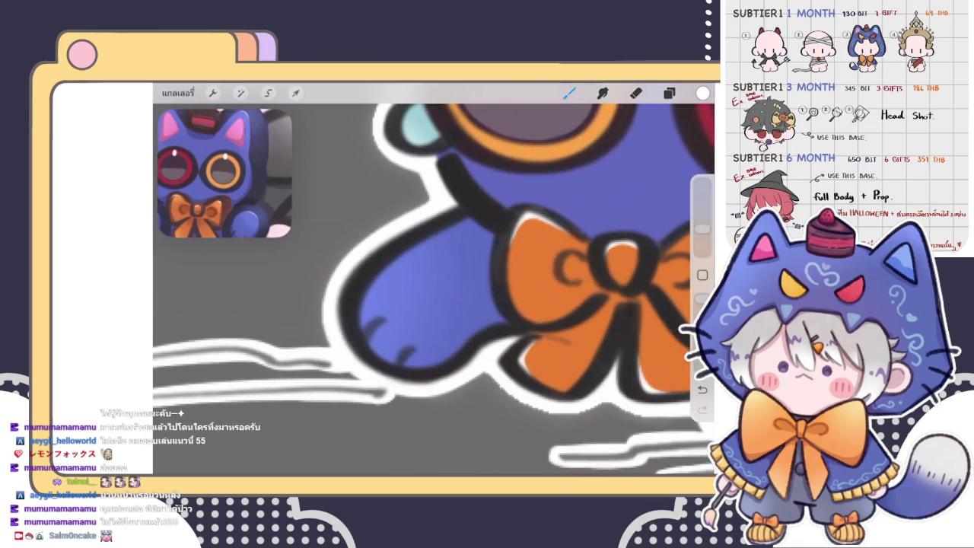
{"action": "scroll", "coordinate": [433, 281], "scroll_direction": "up", "scroll_amount": 2}
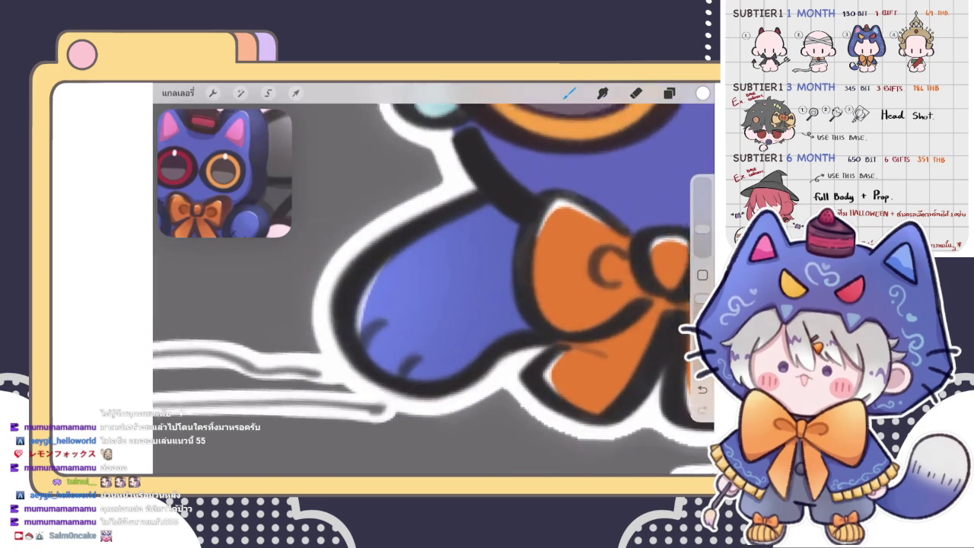
{"action": "scroll", "coordinate": [434, 281], "scroll_direction": "up", "scroll_amount": 2}
{"action": "key", "text": "ctrl+z"}
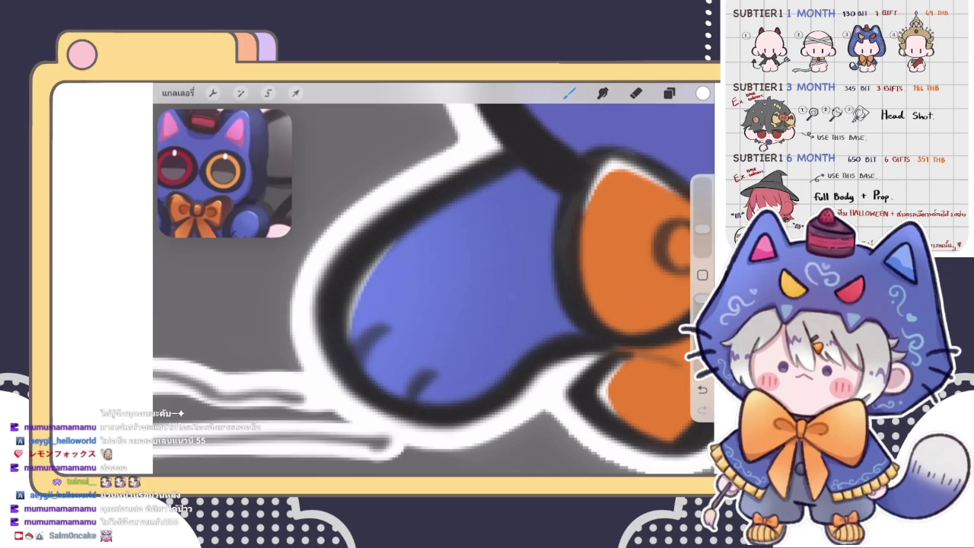
{"action": "left_click_drag", "start_coordinate": [517, 425], "coordinate": [508, 442]}
{"action": "left_click_drag", "start_coordinate": [563, 426], "coordinate": [542, 455]}
{"action": "left_click_drag", "start_coordinate": [585, 442], "coordinate": [570, 460]}
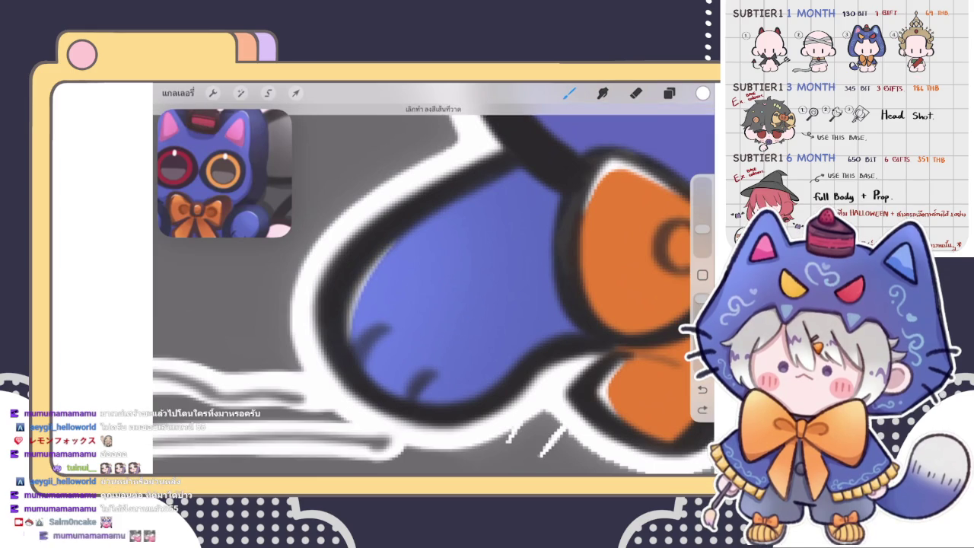
{"action": "key", "text": "ctrl+z"}
{"action": "key", "text": "ctrl+z"}
- Erase part of the dark line on the cat's paw
{"action": "left_click", "coordinate": [636, 92]}
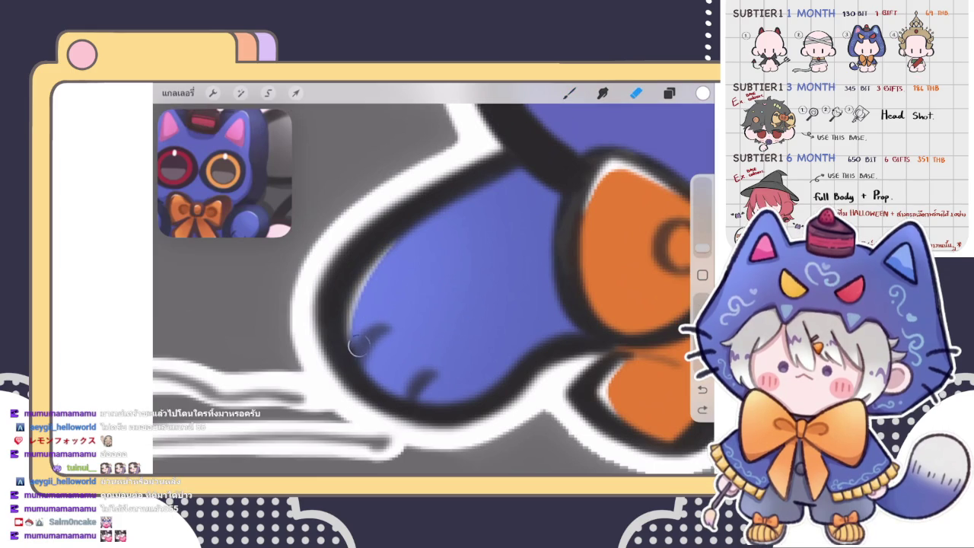
{"action": "left_click_drag", "start_coordinate": [368, 302], "coordinate": [357, 337]}
{"action": "left_click", "coordinate": [569, 93]}
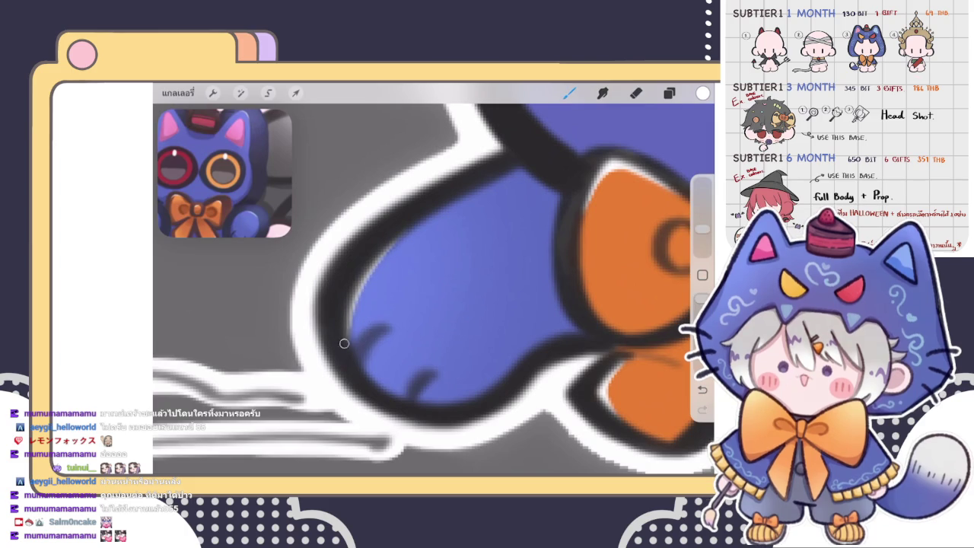
{"action": "scroll", "coordinate": [433, 274], "scroll_direction": "down", "scroll_amount": 5}
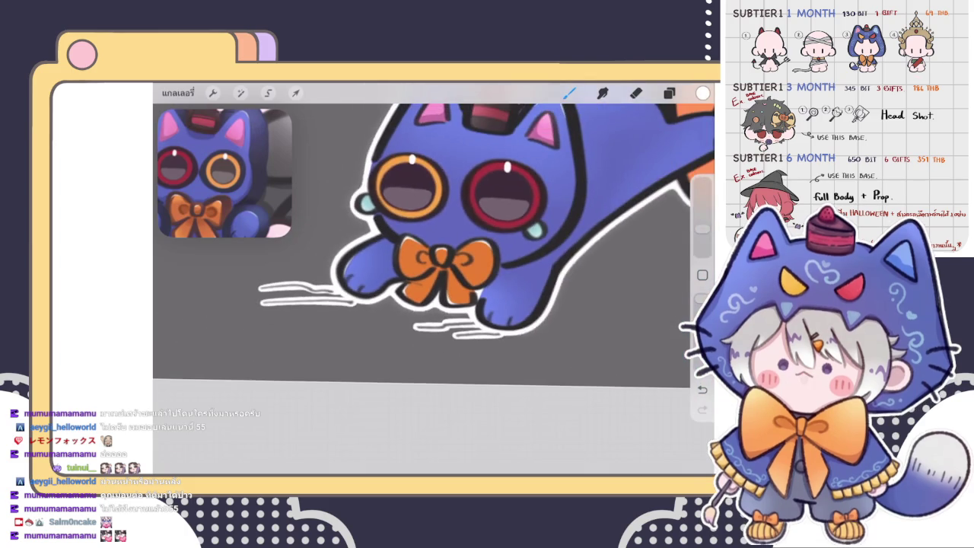
{"action": "scroll", "coordinate": [433, 228], "scroll_direction": "up", "scroll_amount": 3}
{"action": "scroll", "coordinate": [433, 259], "scroll_direction": "up", "scroll_amount": 3}
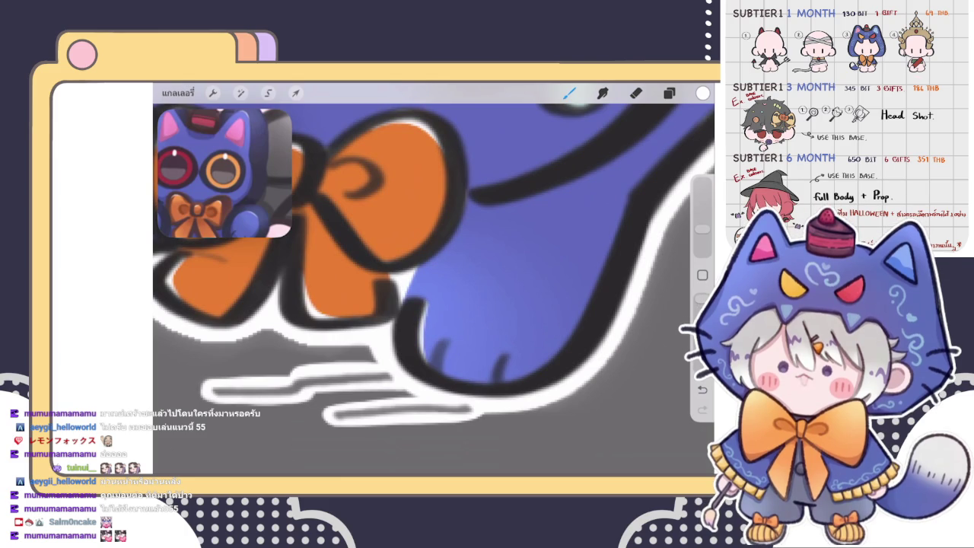
- Erase and reshape the toe line on the paw
{"action": "key", "text": "e"}
{"action": "left_click_drag", "start_coordinate": [432, 339], "coordinate": [430, 335]}
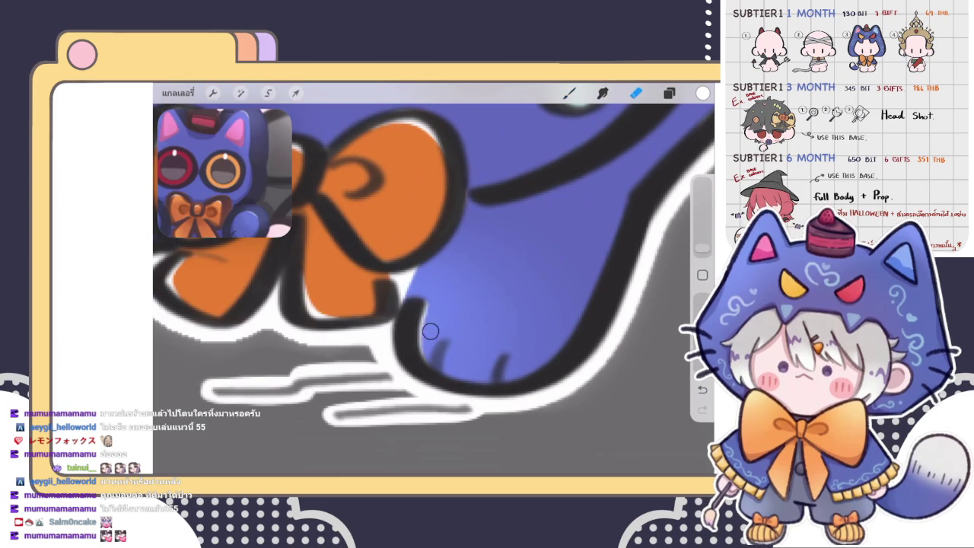
{"action": "scroll", "coordinate": [434, 279], "scroll_direction": "down", "scroll_amount": 3}
{"action": "scroll", "coordinate": [434, 279], "scroll_direction": "up", "scroll_amount": 3}
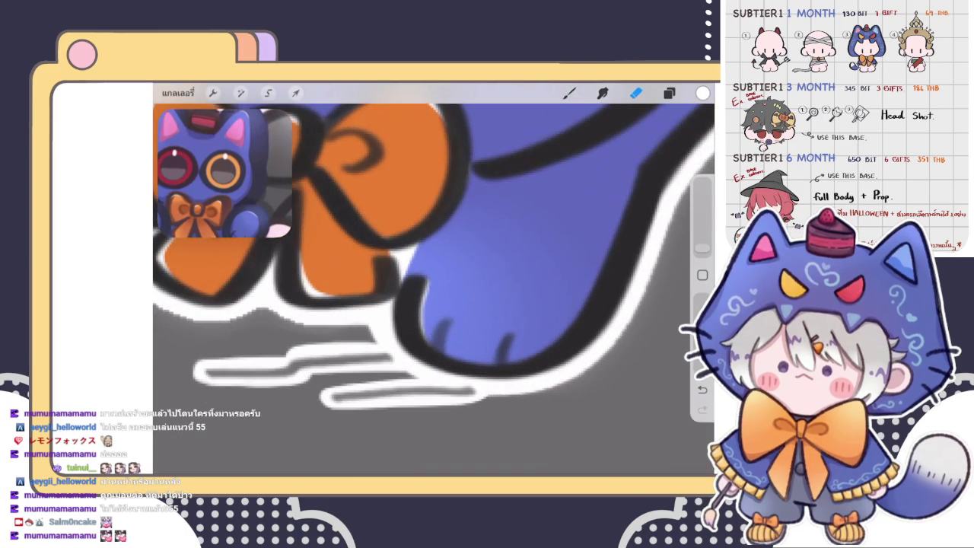
{"action": "key", "text": "b"}
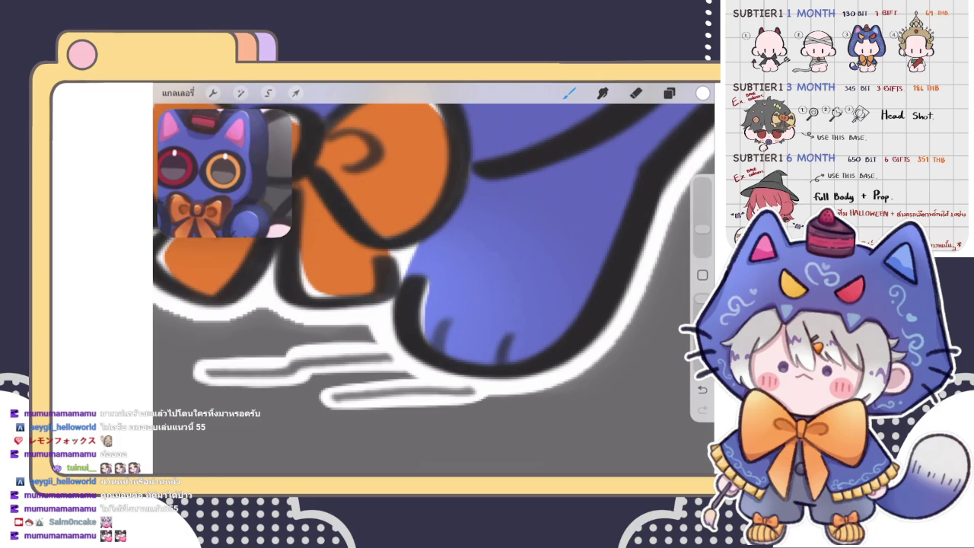
{"action": "key", "text": "e"}
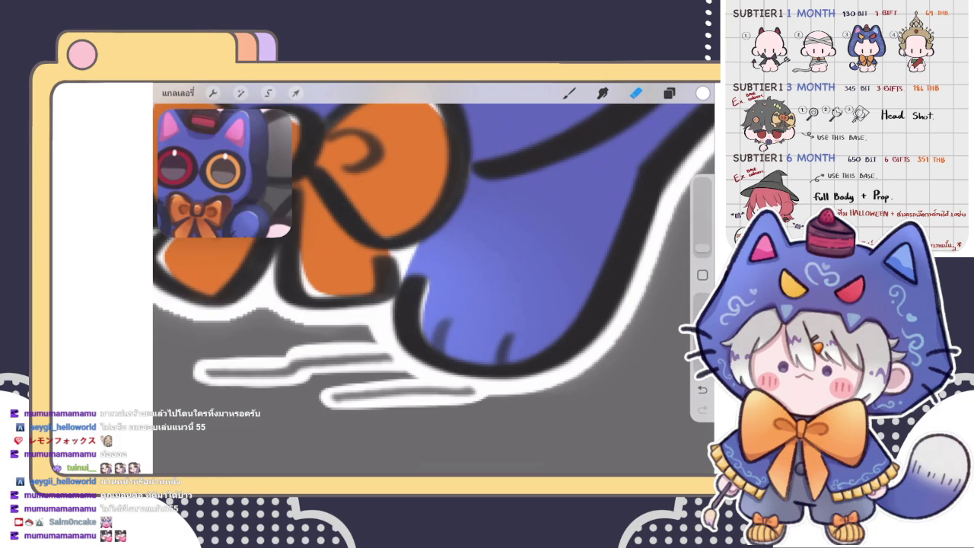
- Paint a dark stroke along the outline of the cat's back
{"action": "scroll", "coordinate": [438, 296], "scroll_direction": "down", "scroll_amount": 5}
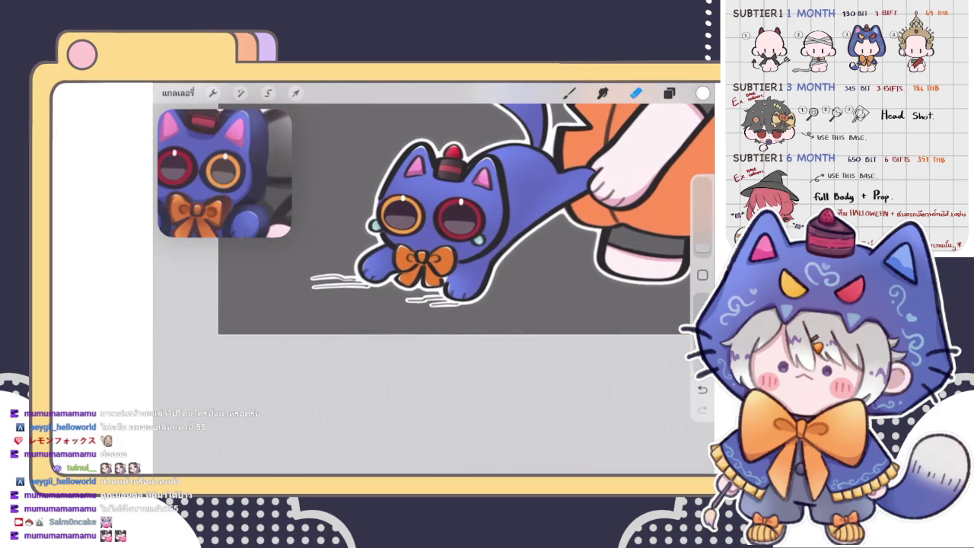
{"action": "scroll", "coordinate": [442, 198], "scroll_direction": "up", "scroll_amount": 5}
{"action": "key", "text": "b"}
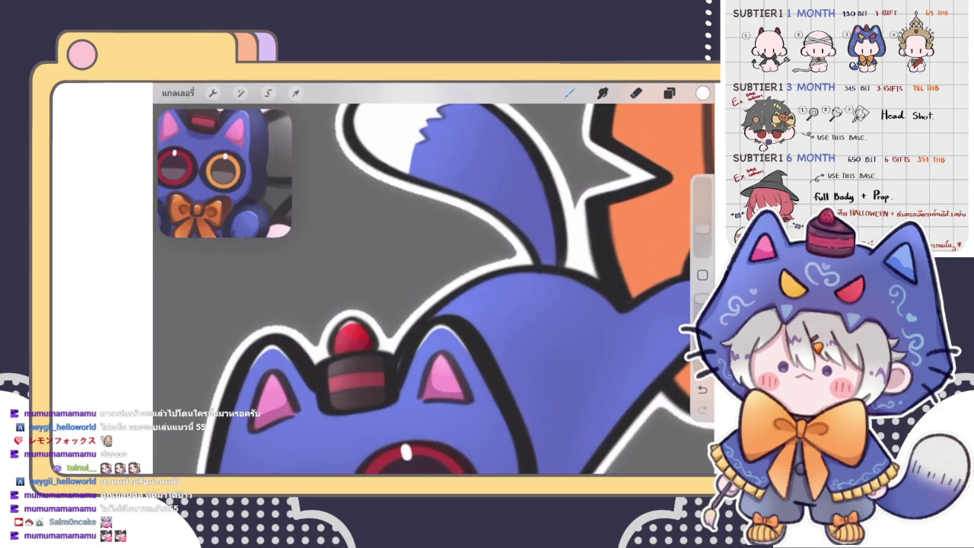
{"action": "scroll", "coordinate": [433, 289], "scroll_direction": "up", "scroll_amount": 5}
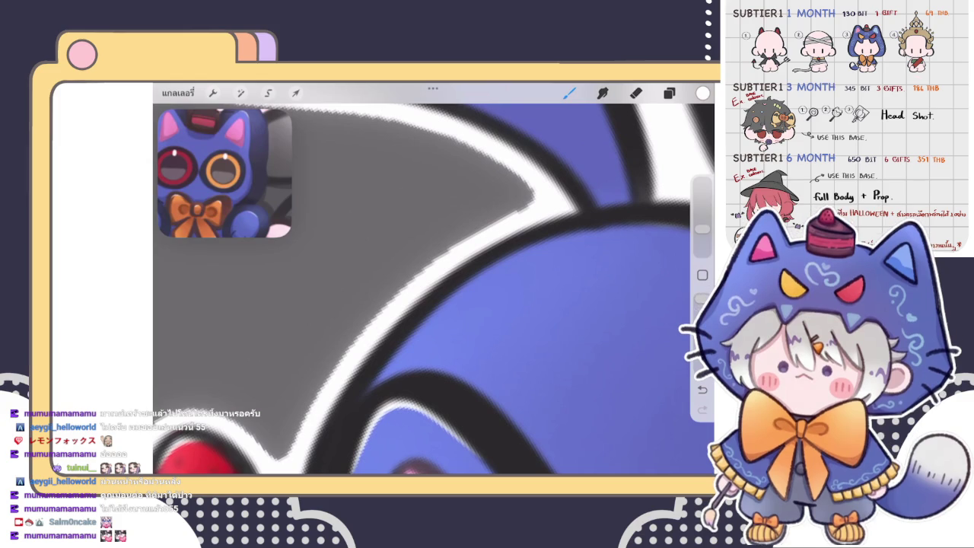
{"action": "mouse_move", "coordinate": [371, 386]}
{"action": "left_mouse_down"}
{"action": "mouse_move", "coordinate": [405, 342]}
{"action": "mouse_move", "coordinate": [569, 233]}
{"action": "mouse_move", "coordinate": [586, 232]}
{"action": "left_mouse_up"}
{"action": "scroll", "coordinate": [434, 289], "scroll_direction": "down", "scroll_amount": 5}
{"action": "key", "text": "e"}
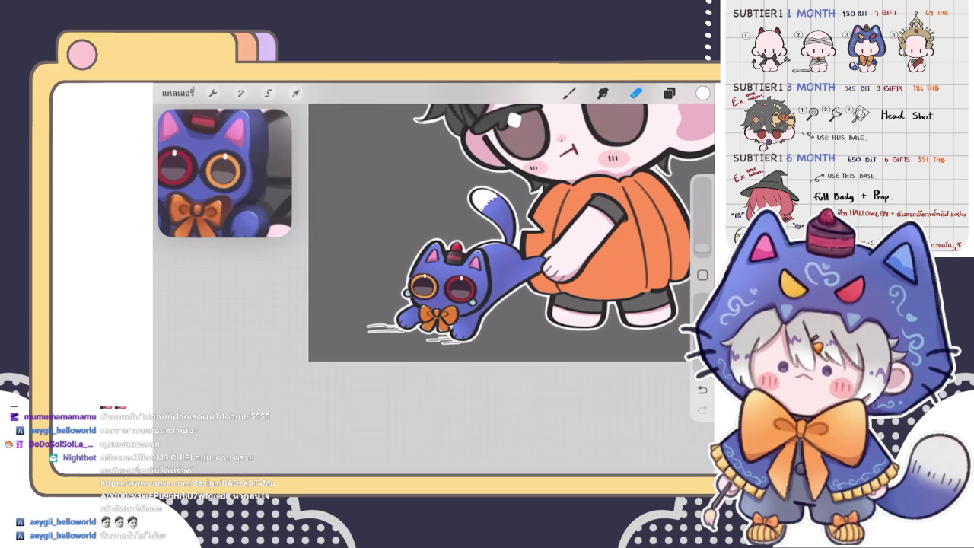
{"action": "left_click", "coordinate": [569, 92]}
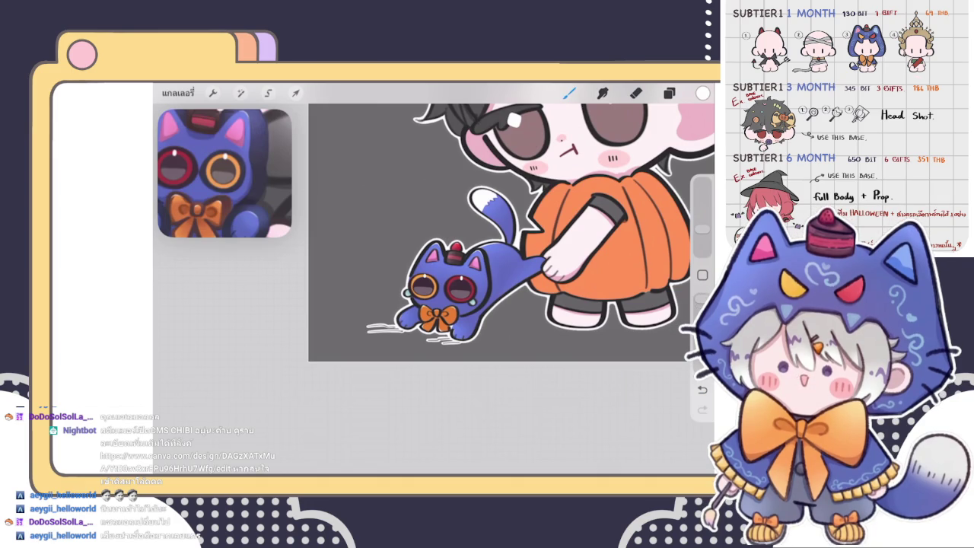
- Check the Layers list for the highlight layer and select the Eraser
{"action": "scroll", "coordinate": [449, 296], "scroll_direction": "up", "scroll_amount": 3}
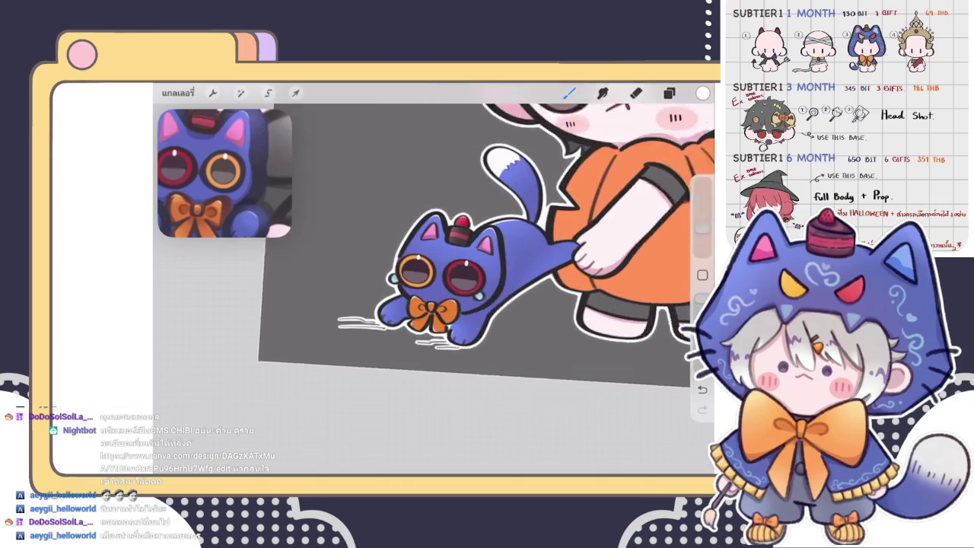
{"action": "scroll", "coordinate": [449, 296], "scroll_direction": "up", "scroll_amount": 3}
{"action": "scroll", "coordinate": [449, 297], "scroll_direction": "up", "scroll_amount": 2}
{"action": "left_click", "coordinate": [669, 92]}
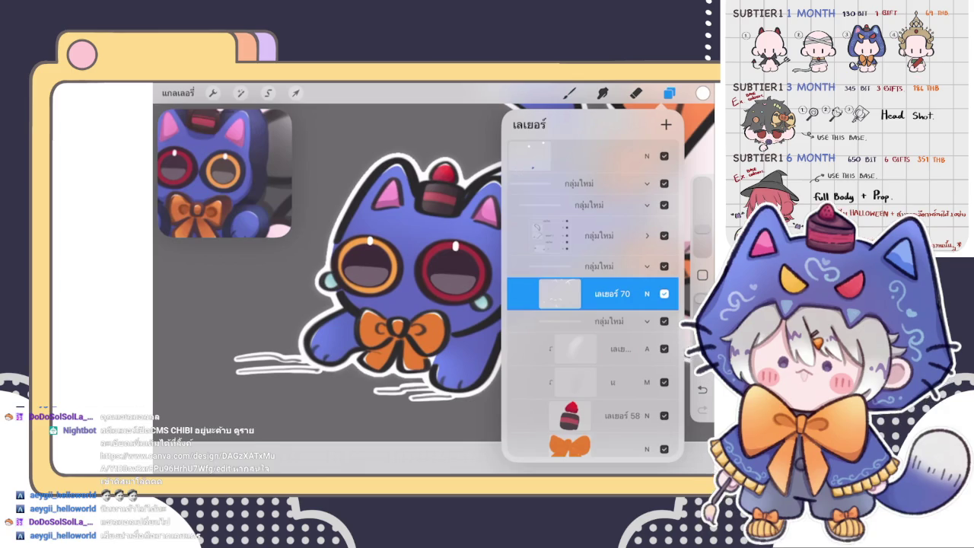
{"action": "left_click", "coordinate": [668, 92]}
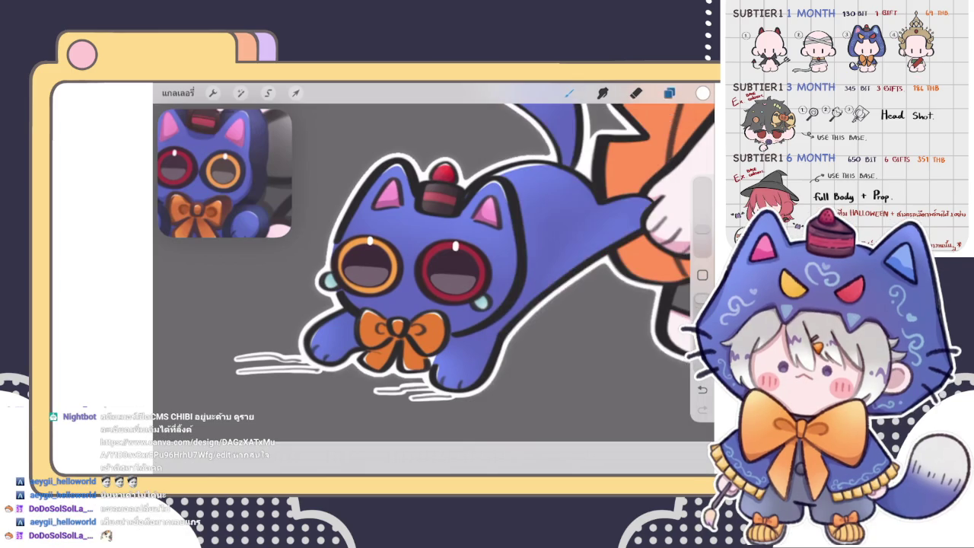
{"action": "scroll", "coordinate": [433, 251], "scroll_direction": "down", "scroll_amount": 1}
{"action": "scroll", "coordinate": [434, 251], "scroll_direction": "down", "scroll_amount": 3}
{"action": "scroll", "coordinate": [434, 251], "scroll_direction": "down", "scroll_amount": 2}
{"action": "scroll", "coordinate": [472, 228], "scroll_direction": "up", "scroll_amount": 1}
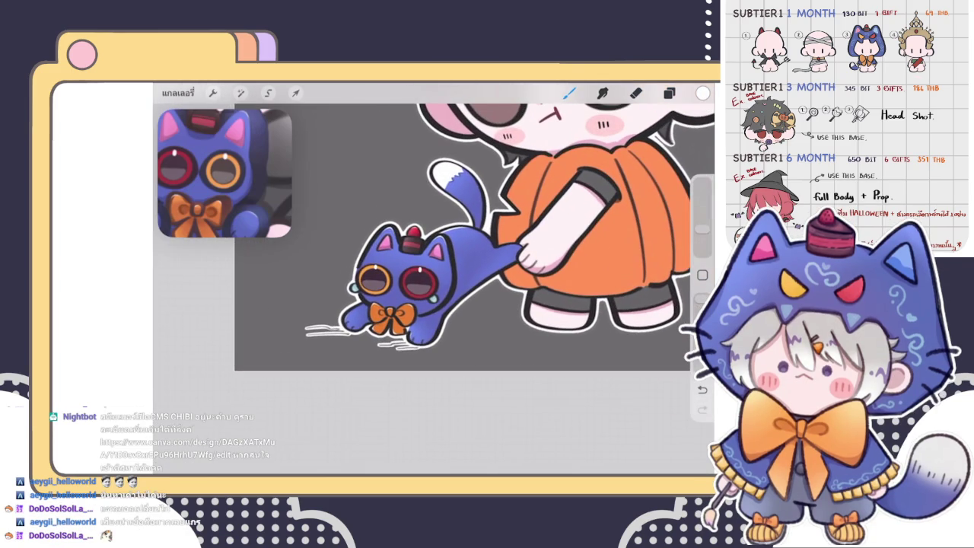
{"action": "key", "text": "e"}
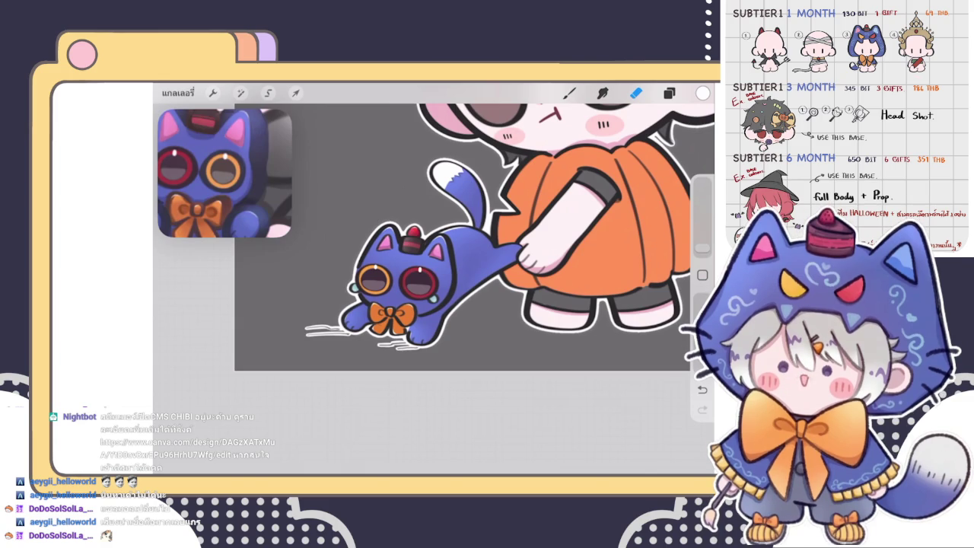
- Recheck the layers, then paint a white highlight along the sleeve cuff corner
{"action": "scroll", "coordinate": [426, 259], "scroll_direction": "up", "scroll_amount": 3}
{"action": "left_click", "coordinate": [669, 92]}
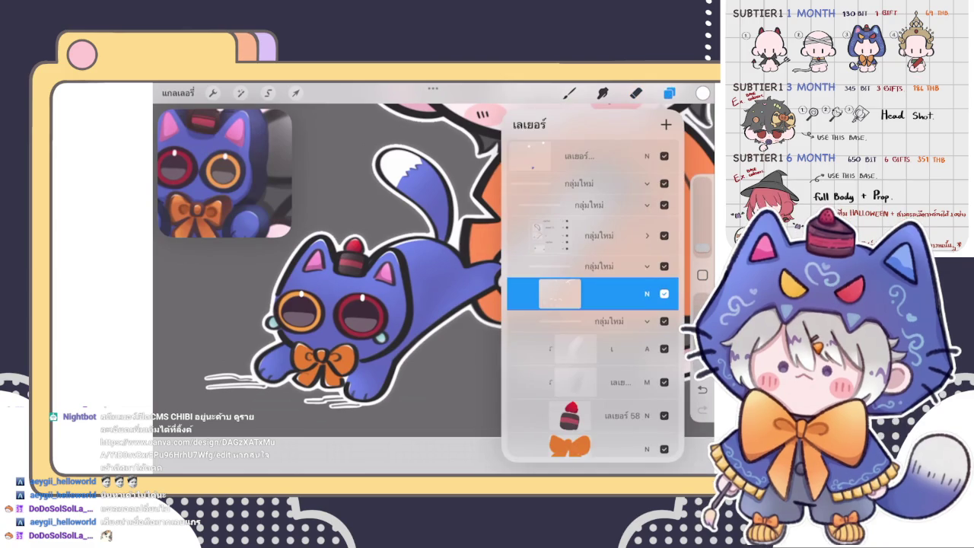
{"action": "scroll", "coordinate": [434, 266], "scroll_direction": "down", "scroll_amount": 3}
{"action": "left_click", "coordinate": [635, 92]}
{"action": "scroll", "coordinate": [434, 266], "scroll_direction": "down", "scroll_amount": 3}
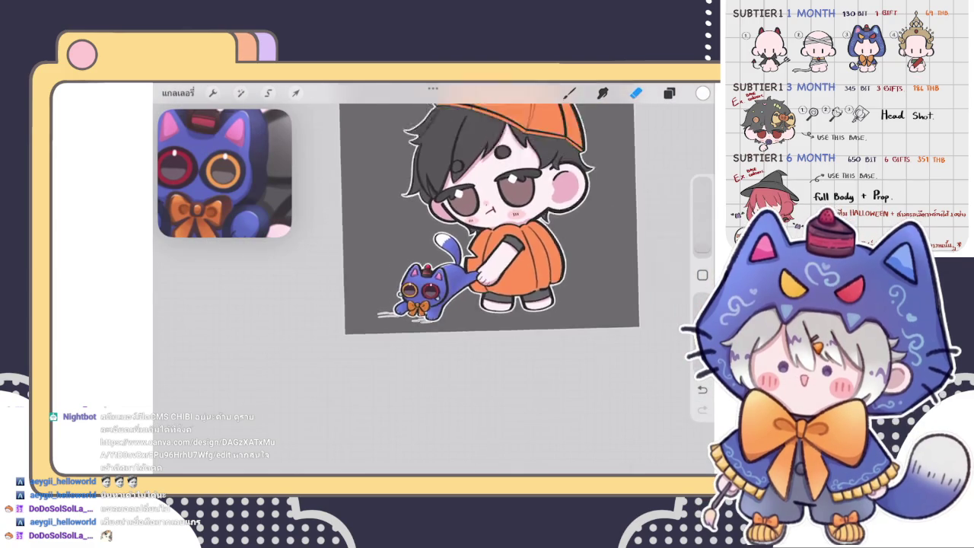
{"action": "scroll", "coordinate": [462, 221], "scroll_direction": "down", "scroll_amount": 2}
{"action": "scroll", "coordinate": [471, 285], "scroll_direction": "up", "scroll_amount": 3}
{"action": "scroll", "coordinate": [472, 286], "scroll_direction": "up", "scroll_amount": 3}
{"action": "scroll", "coordinate": [472, 285], "scroll_direction": "up", "scroll_amount": 2}
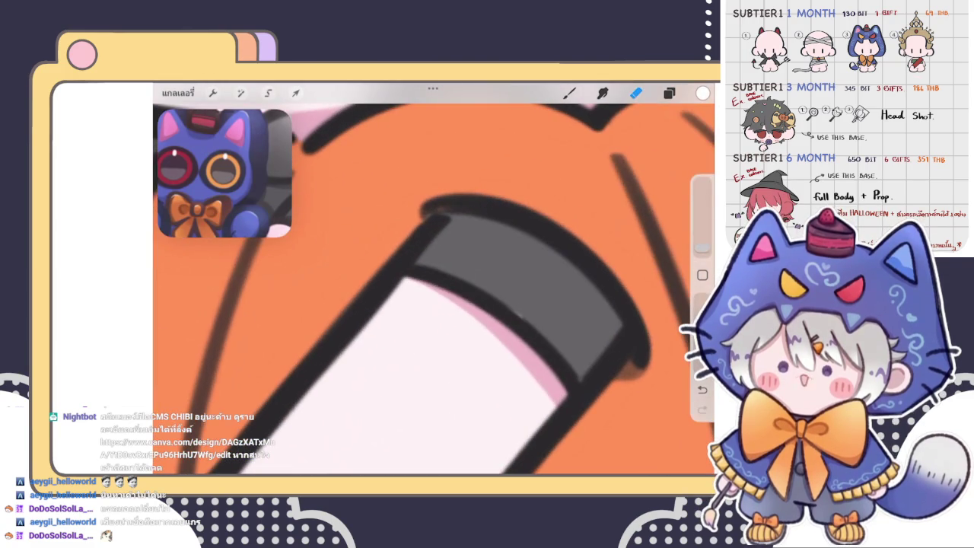
{"action": "scroll", "coordinate": [472, 211], "scroll_direction": "up", "scroll_amount": 2}
{"action": "key", "text": "b"}
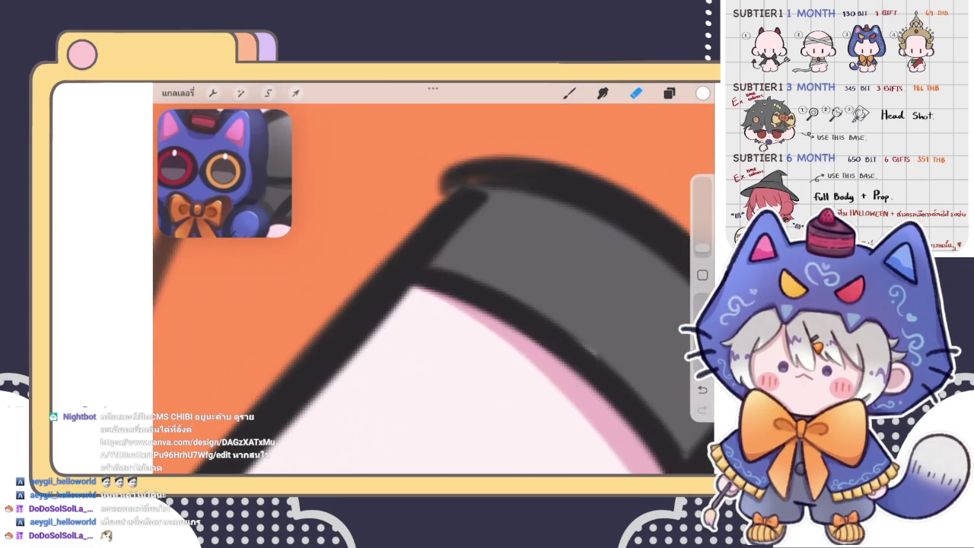
{"action": "mouse_move", "coordinate": [452, 232]}
{"action": "left_mouse_down"}
{"action": "mouse_move", "coordinate": [445, 278]}
{"action": "mouse_move", "coordinate": [483, 316]}
{"action": "left_mouse_up"}
{"action": "left_click_drag", "start_coordinate": [441, 266], "coordinate": [481, 314]}
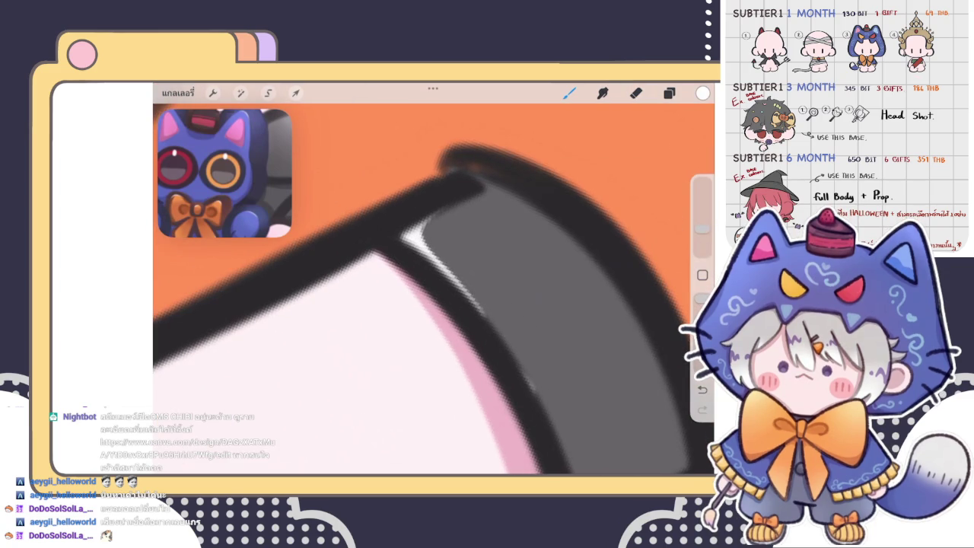
- Erase and redraw the white highlight strokes beside the sleeve outline
{"action": "key", "text": "e"}
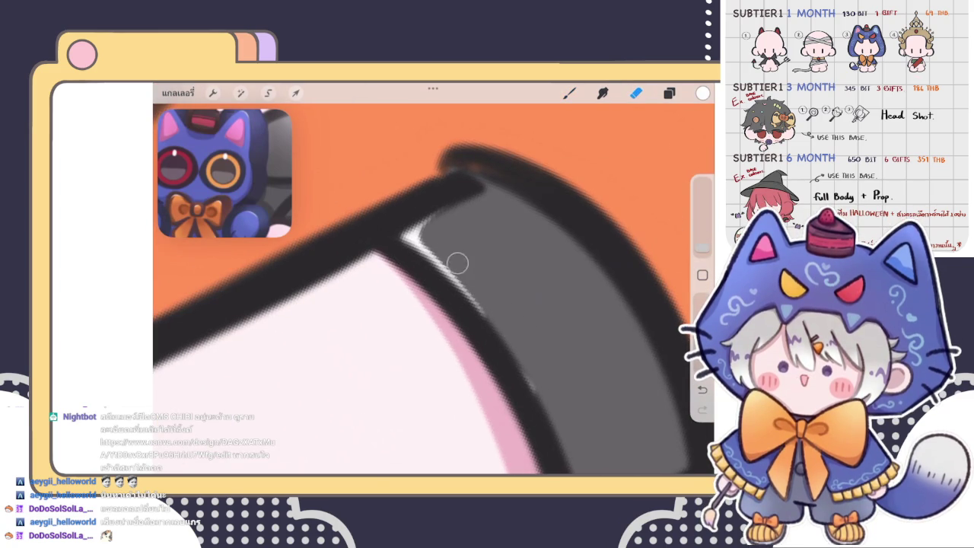
{"action": "scroll", "coordinate": [502, 322], "scroll_direction": "down", "scroll_amount": 3}
{"action": "scroll", "coordinate": [434, 289], "scroll_direction": "down", "scroll_amount": 3}
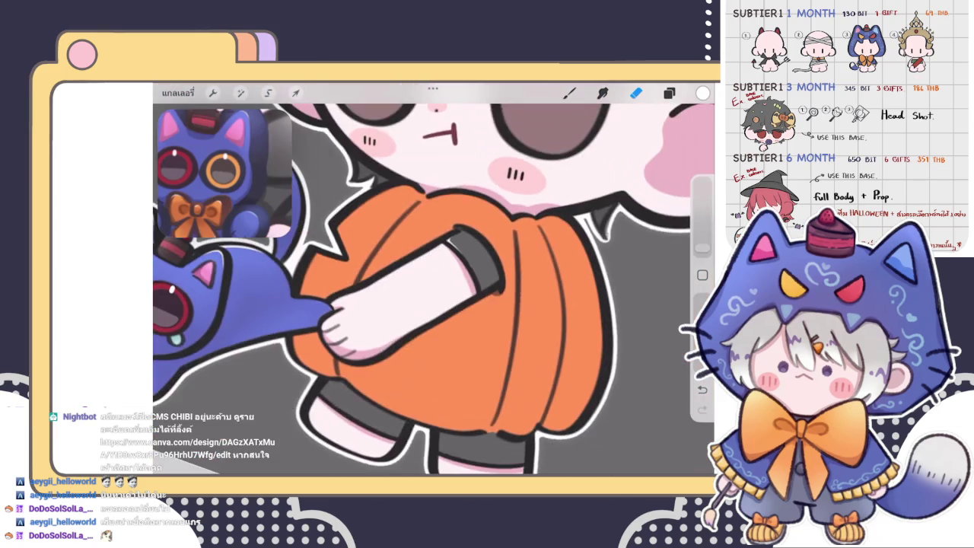
{"action": "scroll", "coordinate": [434, 289], "scroll_direction": "down", "scroll_amount": 3}
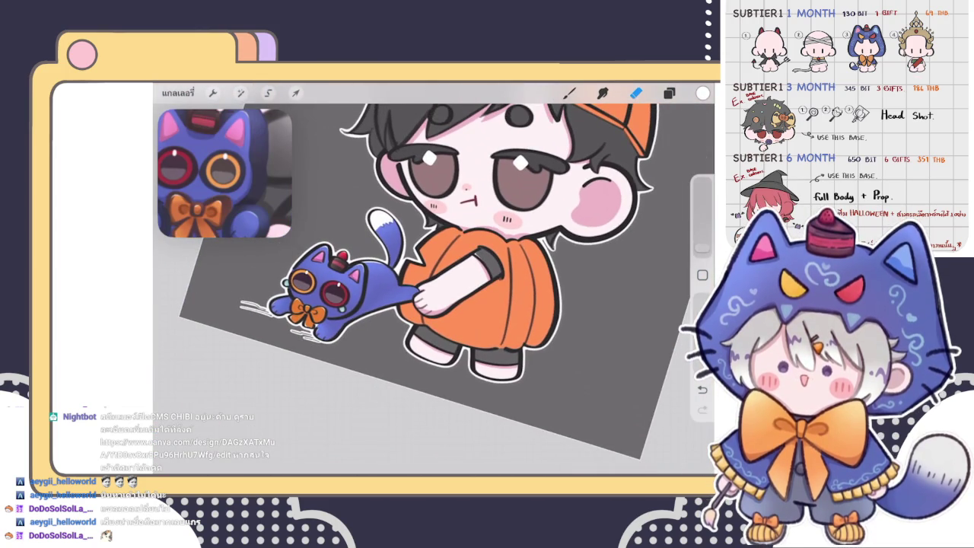
{"action": "scroll", "coordinate": [434, 282], "scroll_direction": "up", "scroll_amount": 2}
{"action": "scroll", "coordinate": [434, 281], "scroll_direction": "up", "scroll_amount": 2}
{"action": "scroll", "coordinate": [434, 282], "scroll_direction": "up", "scroll_amount": 2}
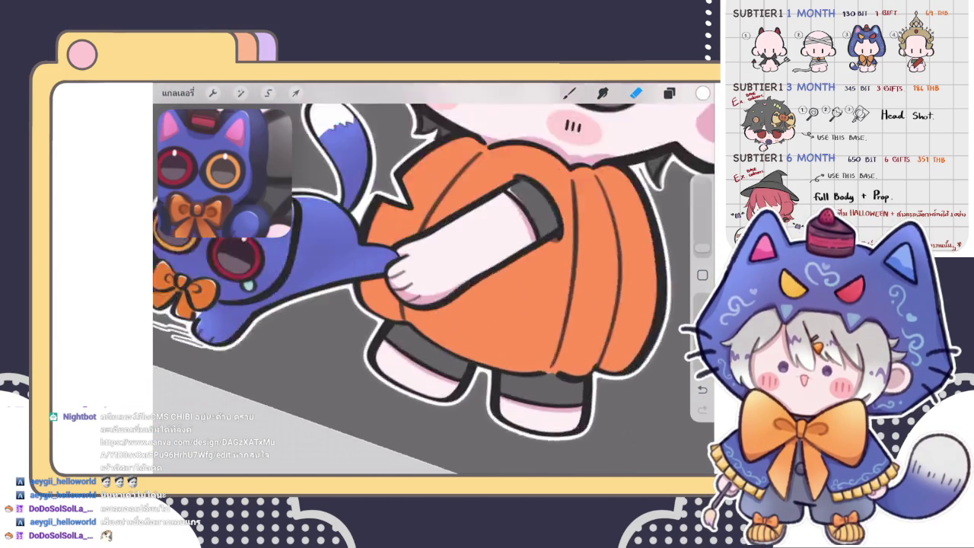
{"action": "scroll", "coordinate": [434, 281], "scroll_direction": "up", "scroll_amount": 3}
{"action": "scroll", "coordinate": [433, 281], "scroll_direction": "up", "scroll_amount": 2}
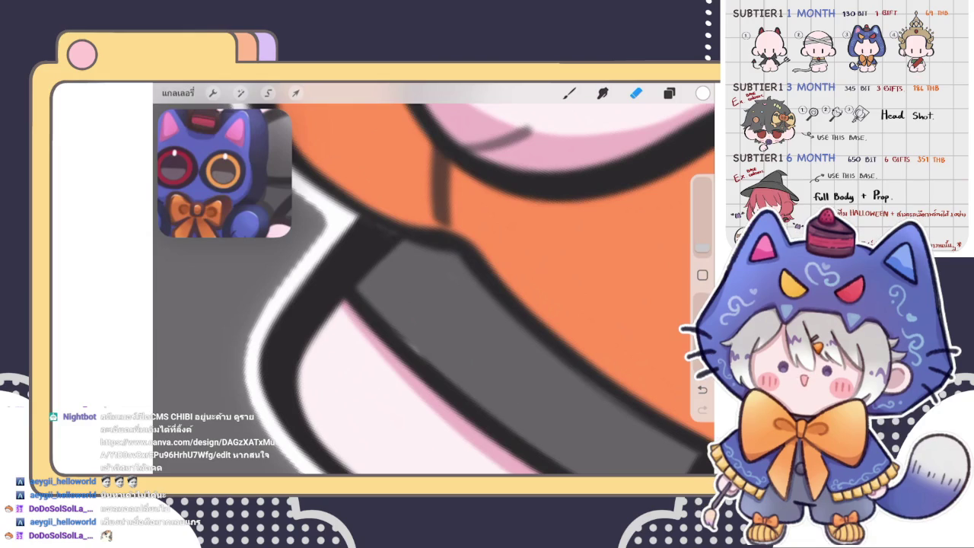
{"action": "key", "text": "b"}
{"action": "left_click_drag", "start_coordinate": [378, 283], "coordinate": [362, 326]}
{"action": "mouse_move", "coordinate": [389, 250]}
{"action": "left_mouse_down"}
{"action": "mouse_move", "coordinate": [364, 287]}
{"action": "mouse_move", "coordinate": [366, 307]}
{"action": "left_mouse_up"}
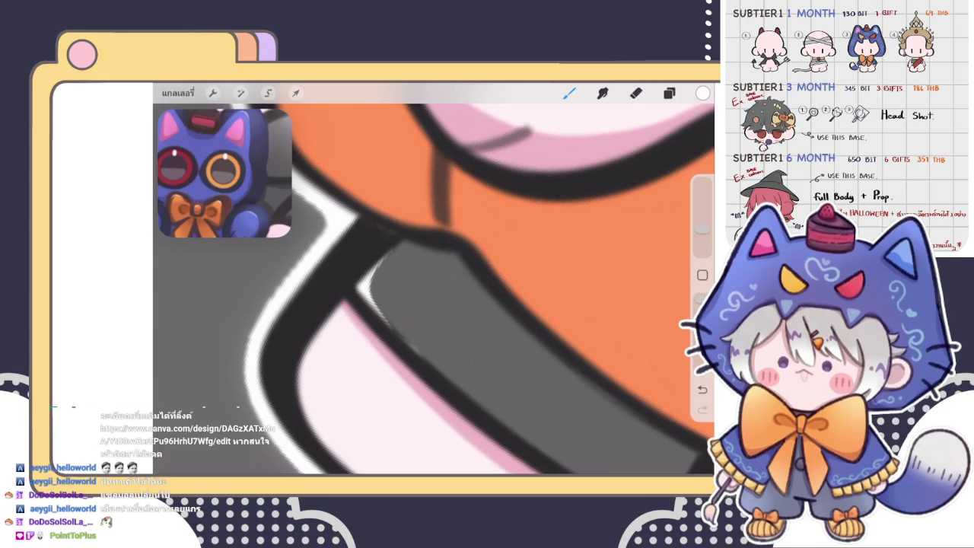
- Add a thin white highlight down the sleeve's black outline and trim its lower end
{"action": "scroll", "coordinate": [433, 281], "scroll_direction": "down", "scroll_amount": 5}
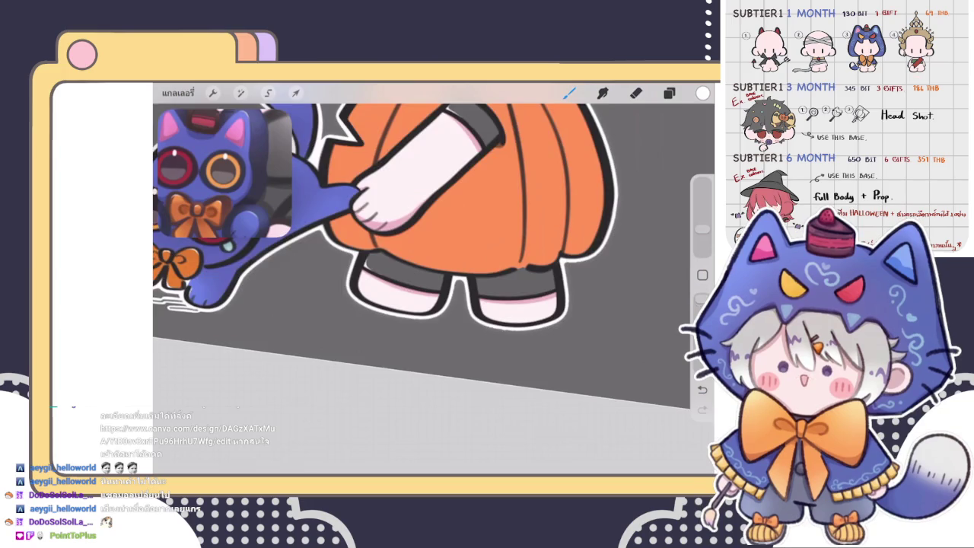
{"action": "scroll", "coordinate": [434, 282], "scroll_direction": "up", "scroll_amount": 2}
{"action": "scroll", "coordinate": [434, 281], "scroll_direction": "up", "scroll_amount": 3}
{"action": "left_click_drag", "start_coordinate": [332, 249], "coordinate": [347, 296]}
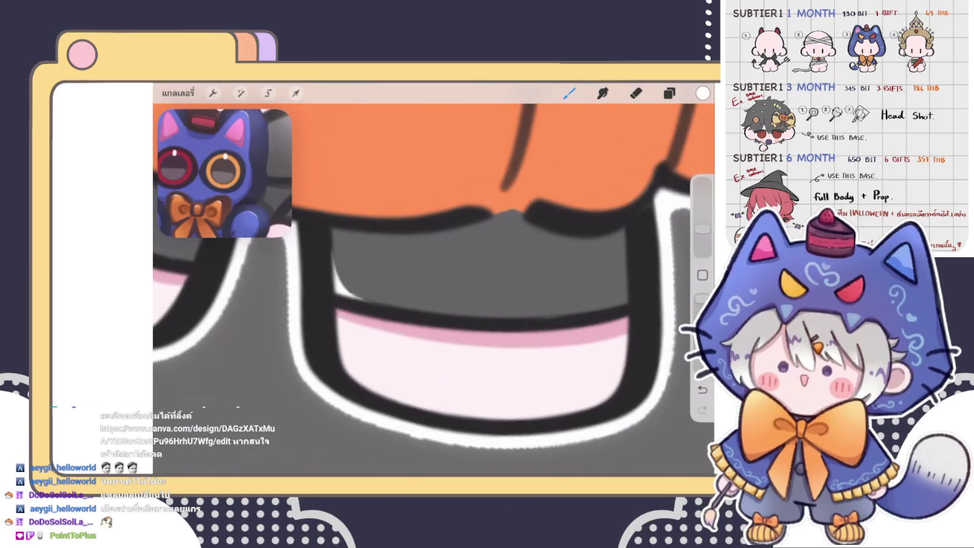
{"action": "scroll", "coordinate": [434, 282], "scroll_direction": "up", "scroll_amount": 3}
{"action": "left_click_drag", "start_coordinate": [369, 275], "coordinate": [399, 351]}
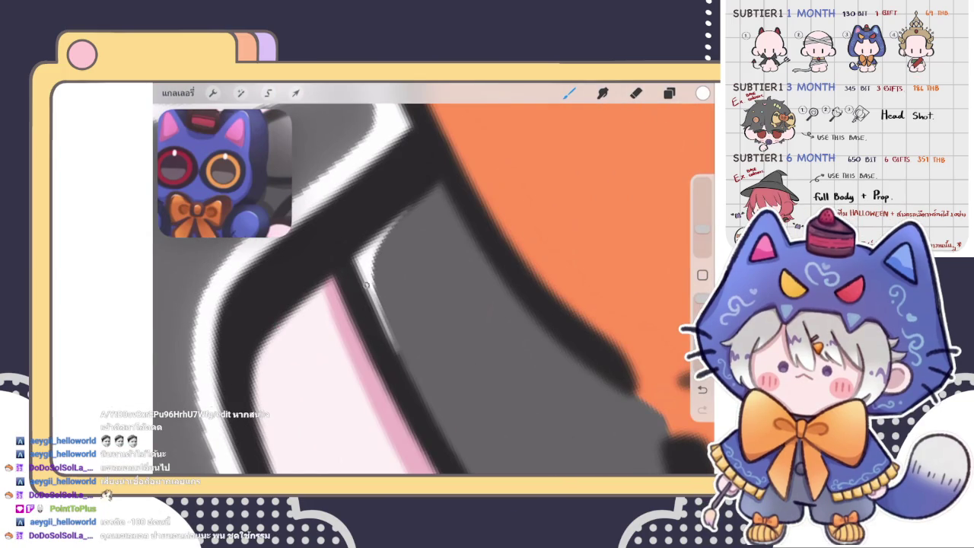
{"action": "key", "text": "e"}
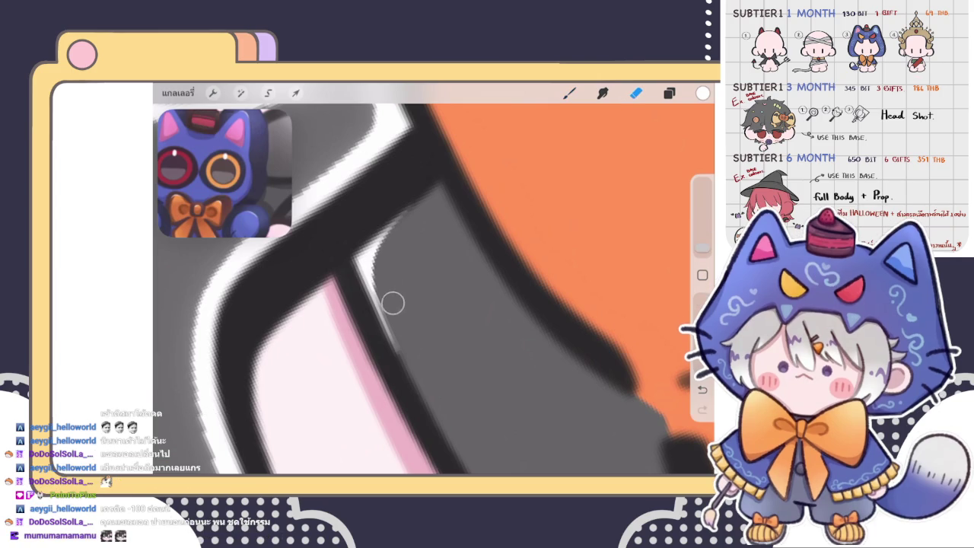
{"action": "left_click_drag", "start_coordinate": [413, 354], "coordinate": [387, 285]}
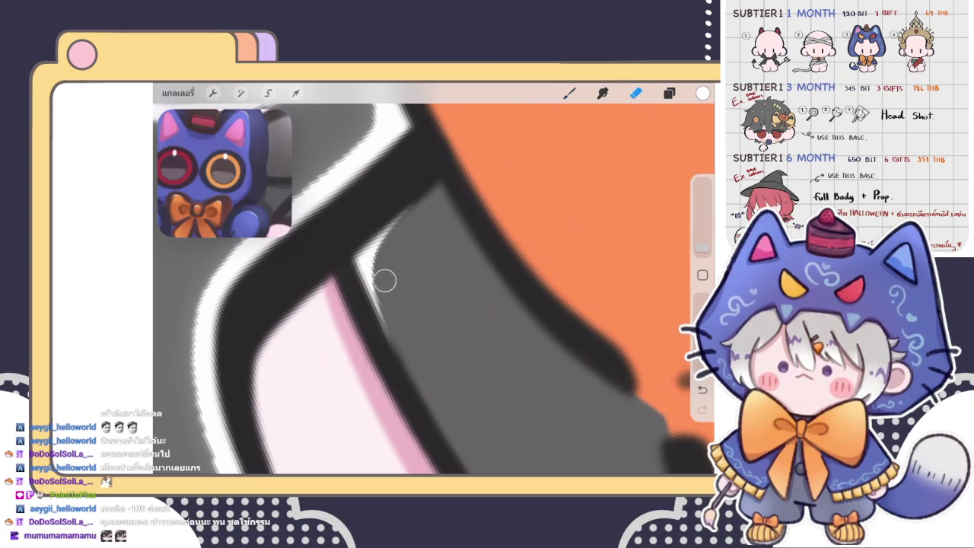
{"action": "scroll", "coordinate": [433, 289], "scroll_direction": "down", "scroll_amount": 2}
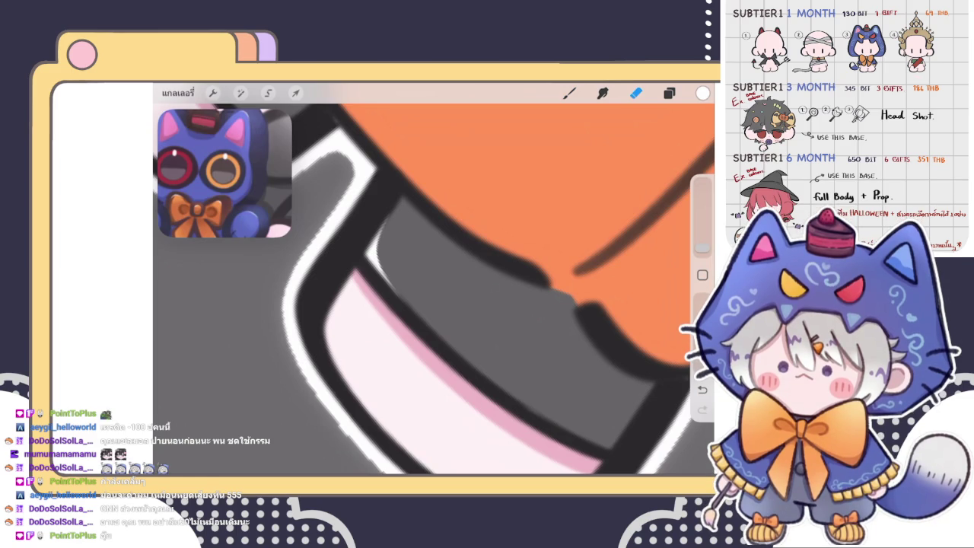
- Undo the stray black stroke and draw a white highlight along the hand's outline
{"action": "scroll", "coordinate": [433, 281], "scroll_direction": "down", "scroll_amount": 3}
{"action": "scroll", "coordinate": [434, 282], "scroll_direction": "down", "scroll_amount": 3}
{"action": "scroll", "coordinate": [433, 282], "scroll_direction": "down", "scroll_amount": 2}
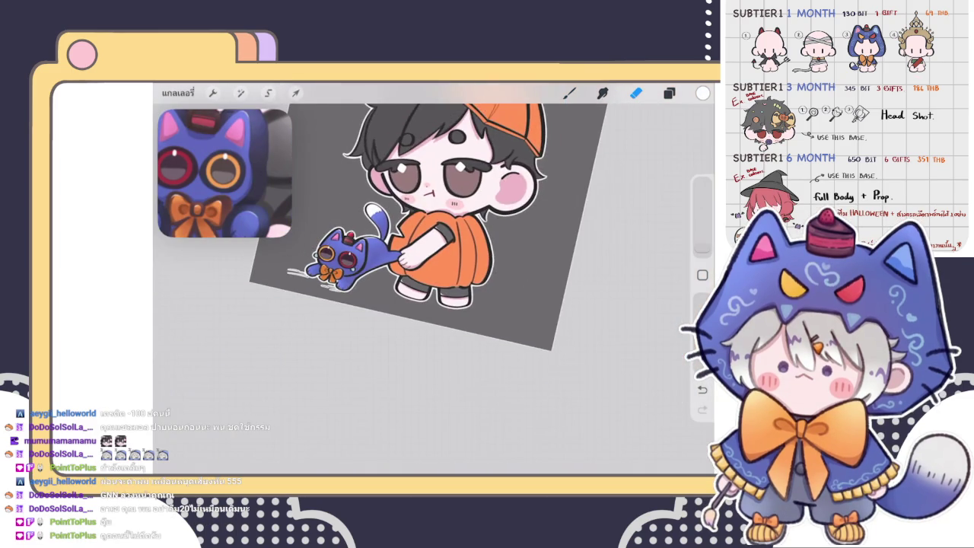
{"action": "scroll", "coordinate": [411, 259], "scroll_direction": "up", "scroll_amount": 3}
{"action": "scroll", "coordinate": [411, 258], "scroll_direction": "up", "scroll_amount": 3}
{"action": "scroll", "coordinate": [411, 258], "scroll_direction": "up", "scroll_amount": 3}
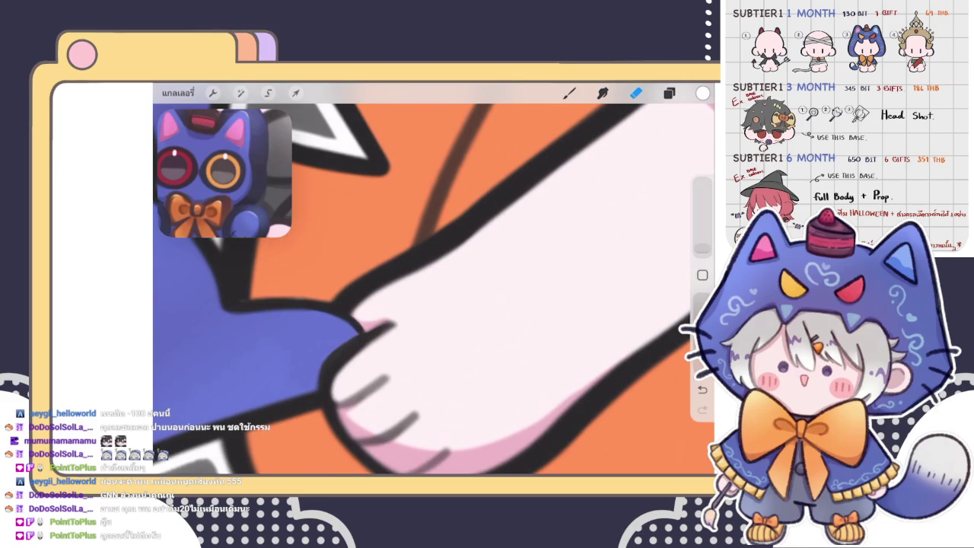
{"action": "scroll", "coordinate": [433, 289], "scroll_direction": "up", "scroll_amount": 2}
{"action": "left_click", "coordinate": [569, 92]}
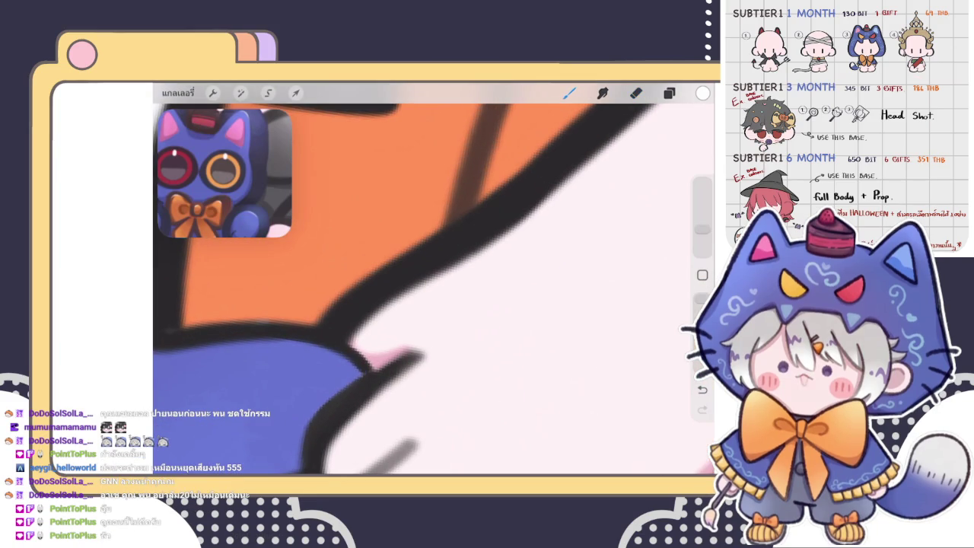
{"action": "key", "text": "ctrl+z"}
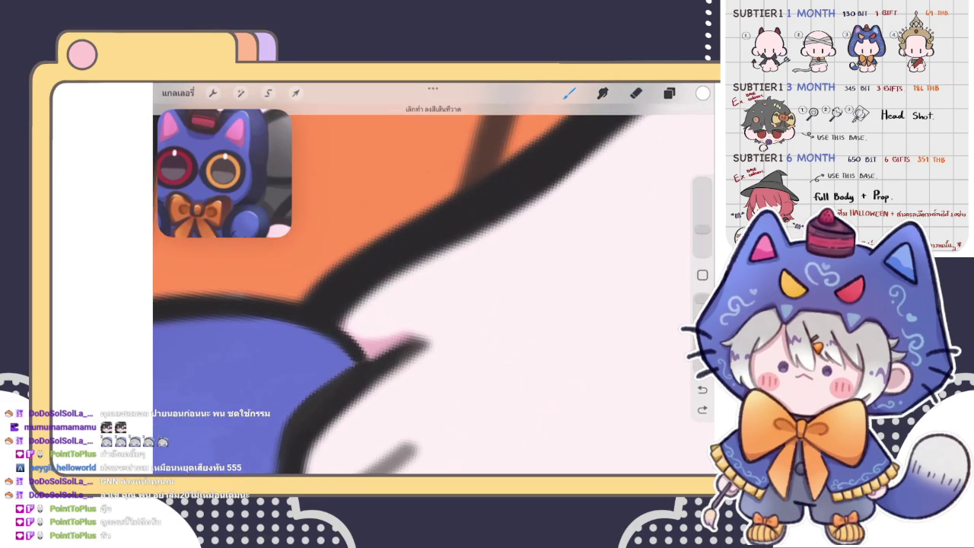
{"action": "left_click_drag", "start_coordinate": [362, 309], "coordinate": [517, 207]}
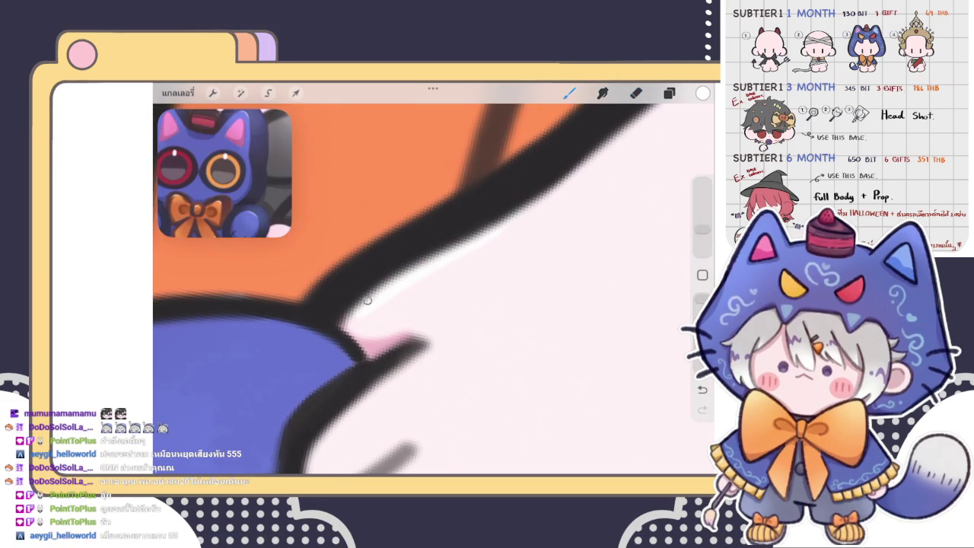
- Trace white highlights along the upper and lower pumpkin sleeve outlines
{"action": "scroll", "coordinate": [433, 289], "scroll_direction": "down", "scroll_amount": 2}
{"action": "scroll", "coordinate": [434, 289], "scroll_direction": "down", "scroll_amount": 3}
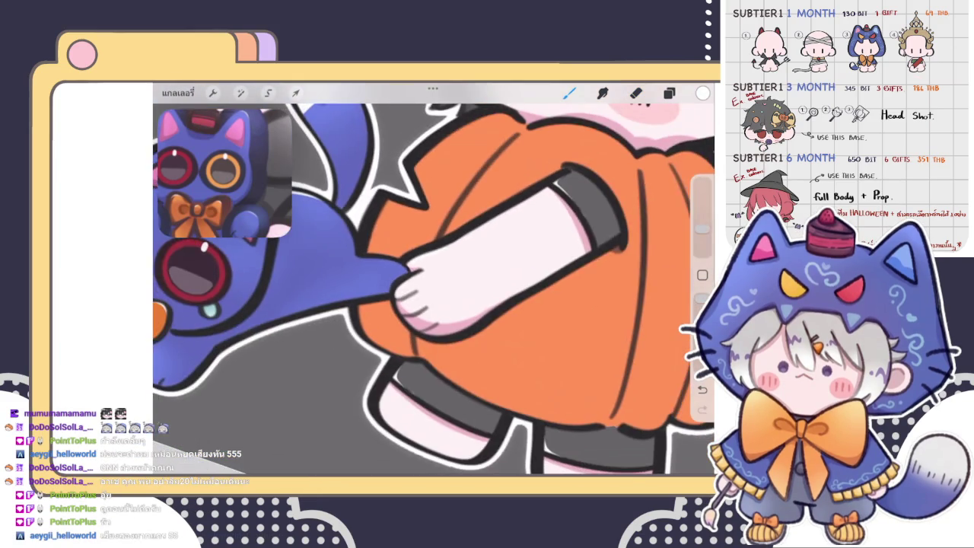
{"action": "scroll", "coordinate": [433, 289], "scroll_direction": "down", "scroll_amount": 3}
{"action": "scroll", "coordinate": [433, 289], "scroll_direction": "up", "scroll_amount": 2}
{"action": "scroll", "coordinate": [433, 289], "scroll_direction": "up", "scroll_amount": 2}
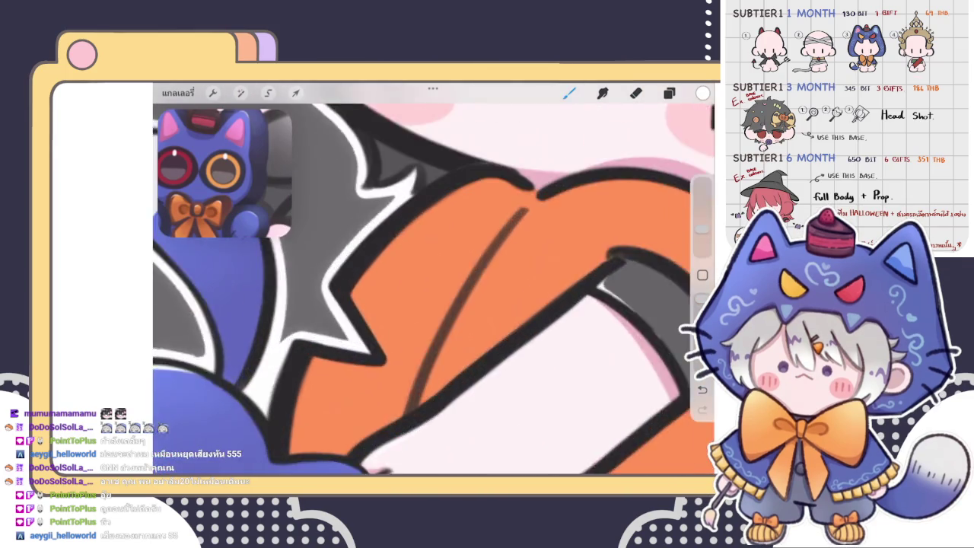
{"action": "scroll", "coordinate": [434, 289], "scroll_direction": "up", "scroll_amount": 2}
{"action": "scroll", "coordinate": [434, 289], "scroll_direction": "up", "scroll_amount": 3}
{"action": "scroll", "coordinate": [433, 289], "scroll_direction": "up", "scroll_amount": 2}
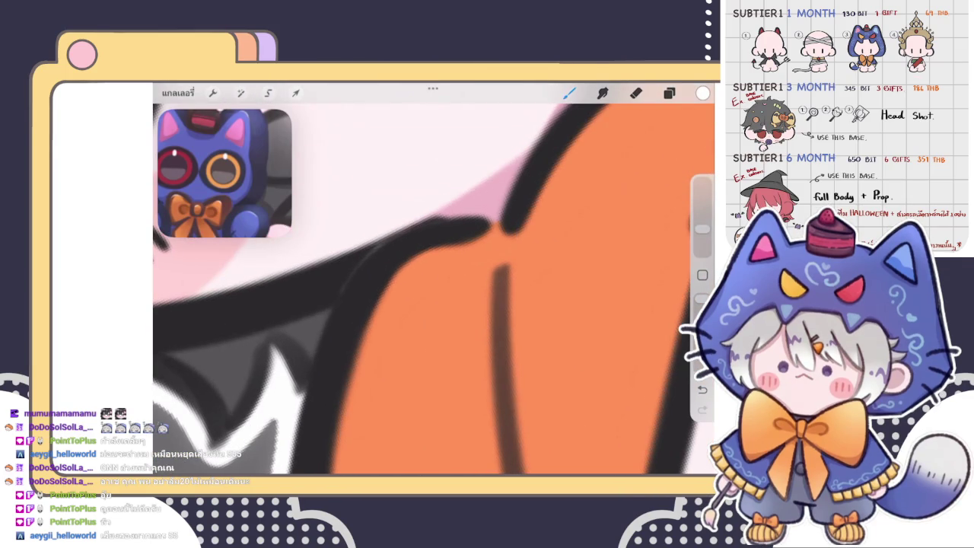
{"action": "mouse_move", "coordinate": [365, 335]}
{"action": "left_mouse_down"}
{"action": "mouse_move", "coordinate": [428, 246]}
{"action": "mouse_move", "coordinate": [466, 240]}
{"action": "left_mouse_up"}
{"action": "left_click_drag", "start_coordinate": [396, 282], "coordinate": [338, 399]}
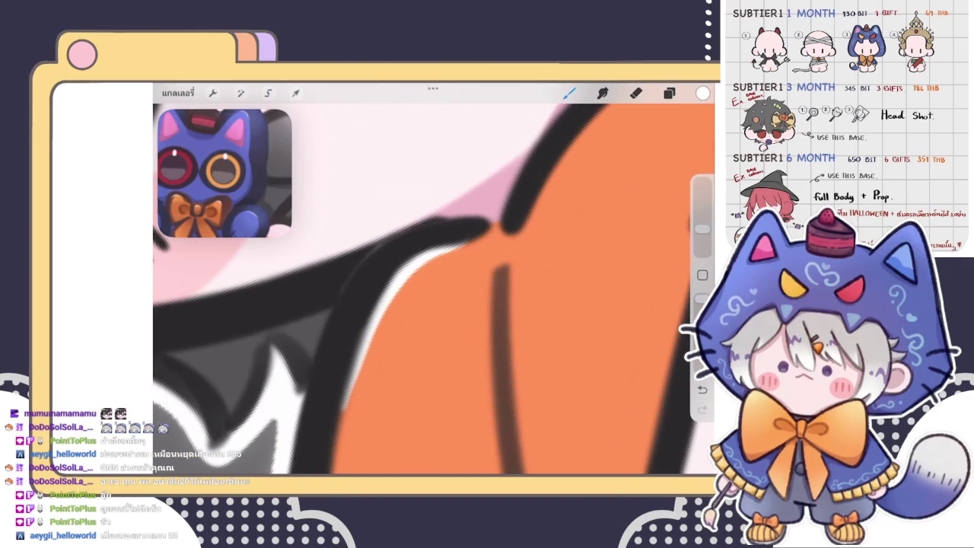
- Switch to the Eraser and make it slightly larger
{"action": "scroll", "coordinate": [434, 290], "scroll_direction": "down", "scroll_amount": 2}
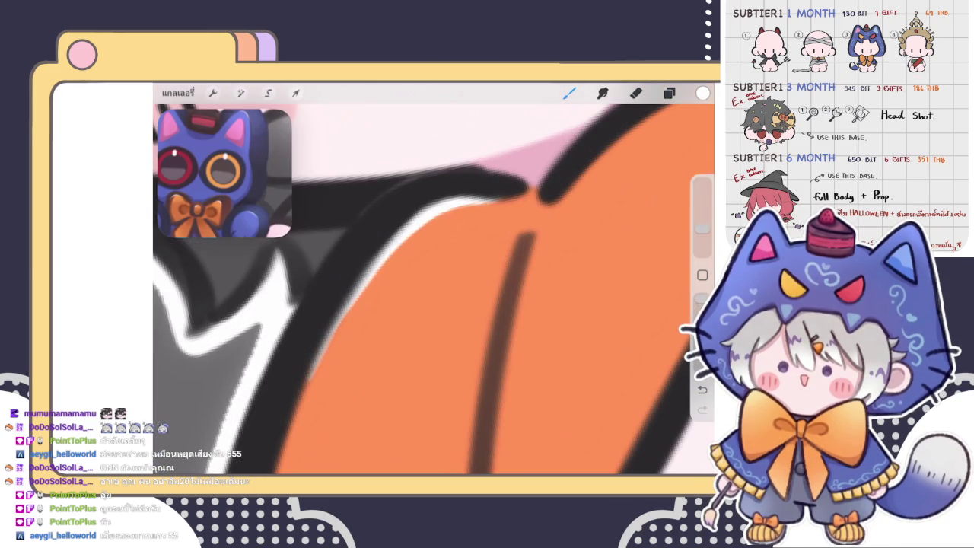
{"action": "left_click", "coordinate": [636, 93]}
{"action": "left_click_drag", "start_coordinate": [701, 247], "coordinate": [701, 243]}
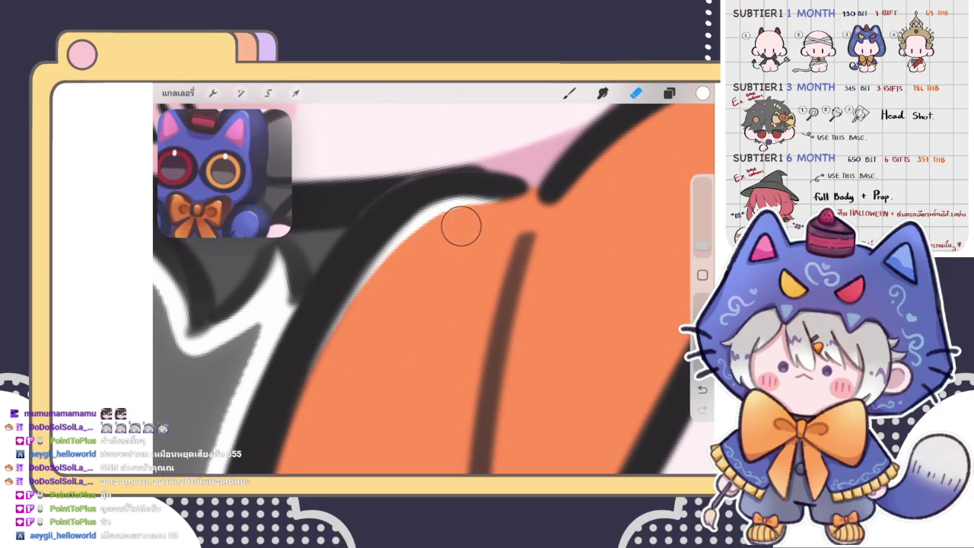
- Draw a white highlight along the pumpkin's top edge, redoing the first attempt
{"action": "scroll", "coordinate": [433, 281], "scroll_direction": "down", "scroll_amount": 5}
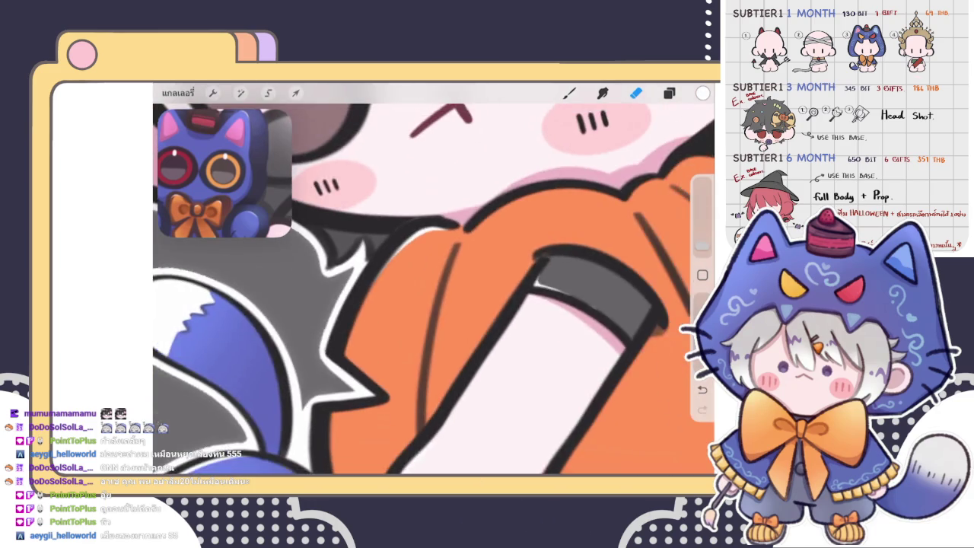
{"action": "scroll", "coordinate": [434, 282], "scroll_direction": "up", "scroll_amount": 3}
{"action": "scroll", "coordinate": [433, 281], "scroll_direction": "up", "scroll_amount": 2}
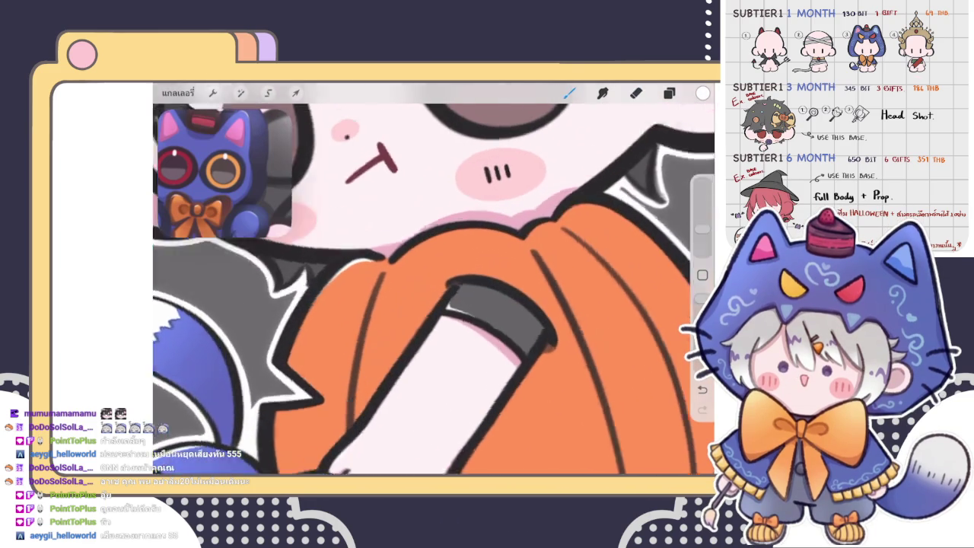
{"action": "scroll", "coordinate": [434, 282], "scroll_direction": "up", "scroll_amount": 2}
{"action": "scroll", "coordinate": [433, 281], "scroll_direction": "up", "scroll_amount": 2}
{"action": "scroll", "coordinate": [433, 281], "scroll_direction": "up", "scroll_amount": 2}
{"action": "left_click_drag", "start_coordinate": [346, 358], "coordinate": [527, 203]}
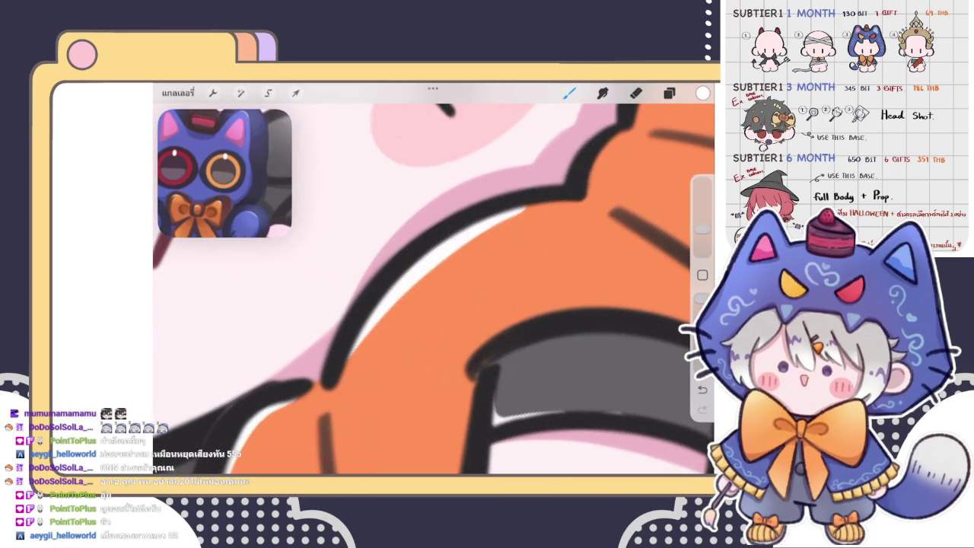
{"action": "key", "text": "ctrl+z"}
{"action": "left_click_drag", "start_coordinate": [347, 356], "coordinate": [536, 205]}
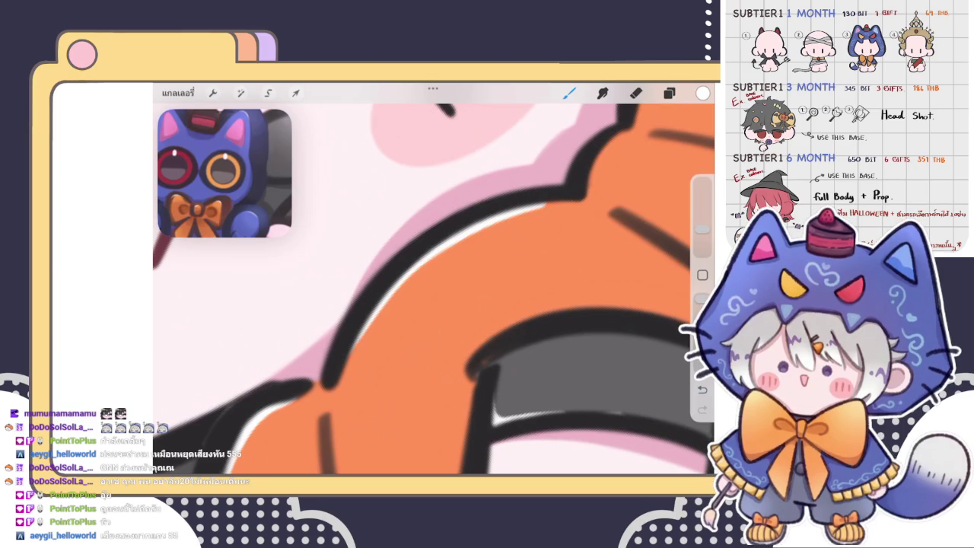
- Redraw the highlight longer along the orange edge and touch up its lower end
{"action": "scroll", "coordinate": [434, 281], "scroll_direction": "down", "scroll_amount": 2}
{"action": "scroll", "coordinate": [434, 282], "scroll_direction": "down", "scroll_amount": 2}
{"action": "scroll", "coordinate": [434, 282], "scroll_direction": "up", "scroll_amount": 2}
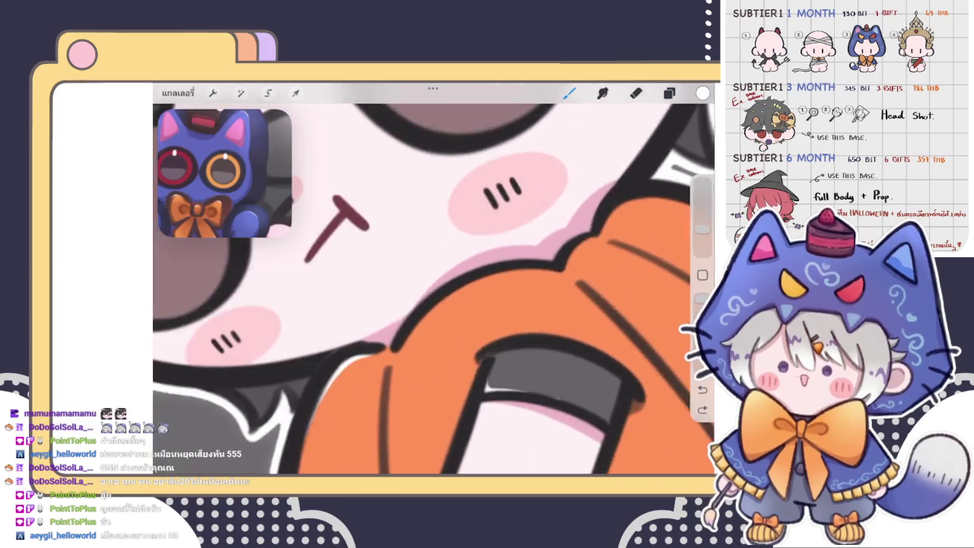
{"action": "scroll", "coordinate": [433, 282], "scroll_direction": "up", "scroll_amount": 2}
{"action": "left_click_drag", "start_coordinate": [358, 380], "coordinate": [551, 248]}
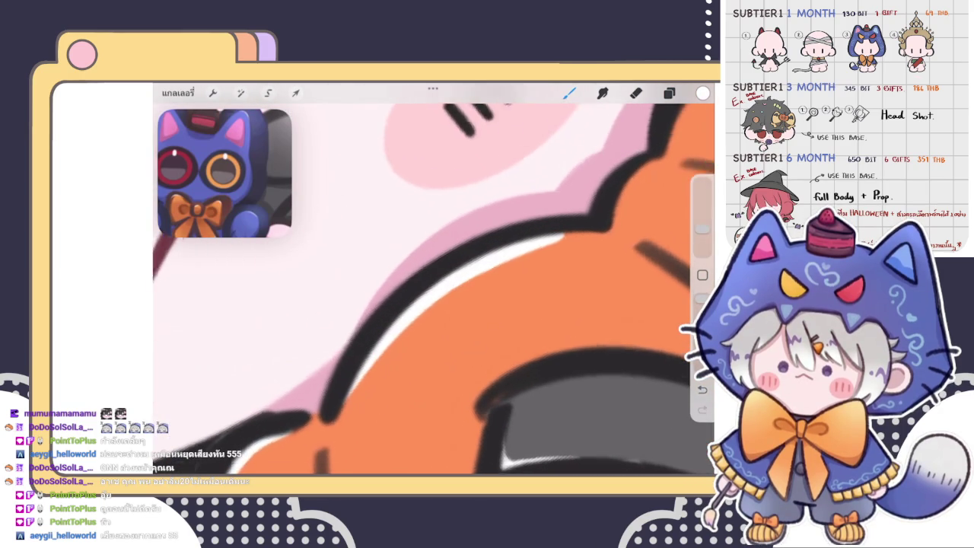
{"action": "key", "text": "ctrl+z"}
{"action": "left_click_drag", "start_coordinate": [347, 380], "coordinate": [511, 225]}
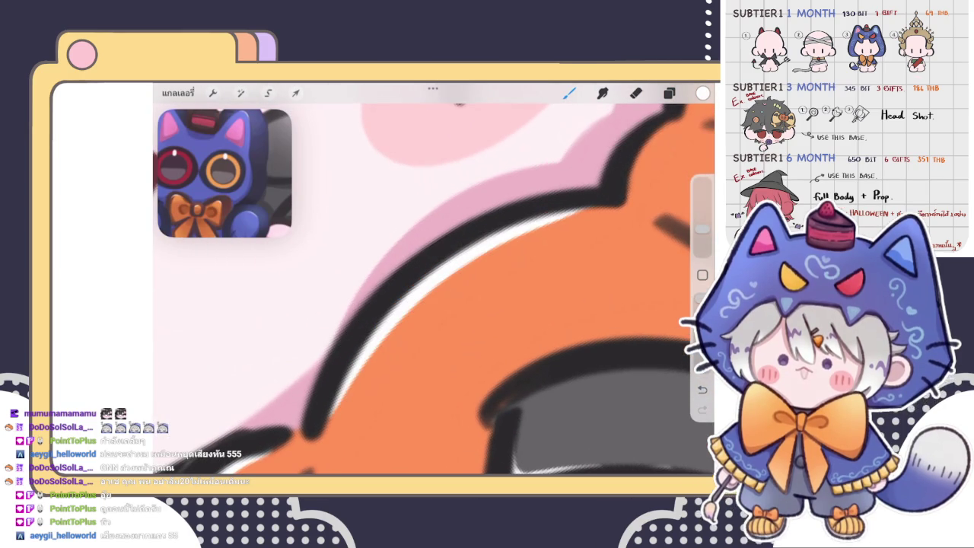
{"action": "key", "text": "ctrl+z"}
{"action": "left_click_drag", "start_coordinate": [331, 403], "coordinate": [609, 204]}
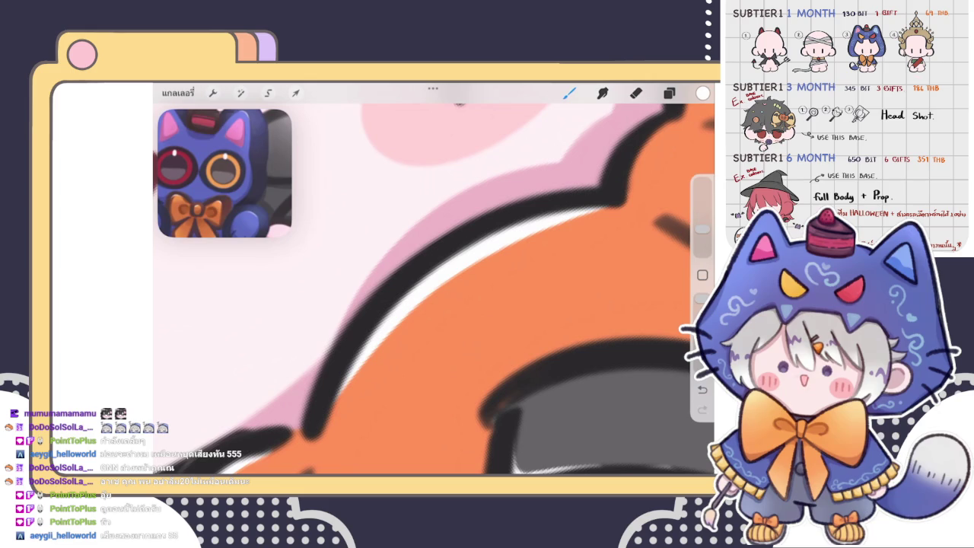
{"action": "left_click_drag", "start_coordinate": [328, 410], "coordinate": [384, 331]}
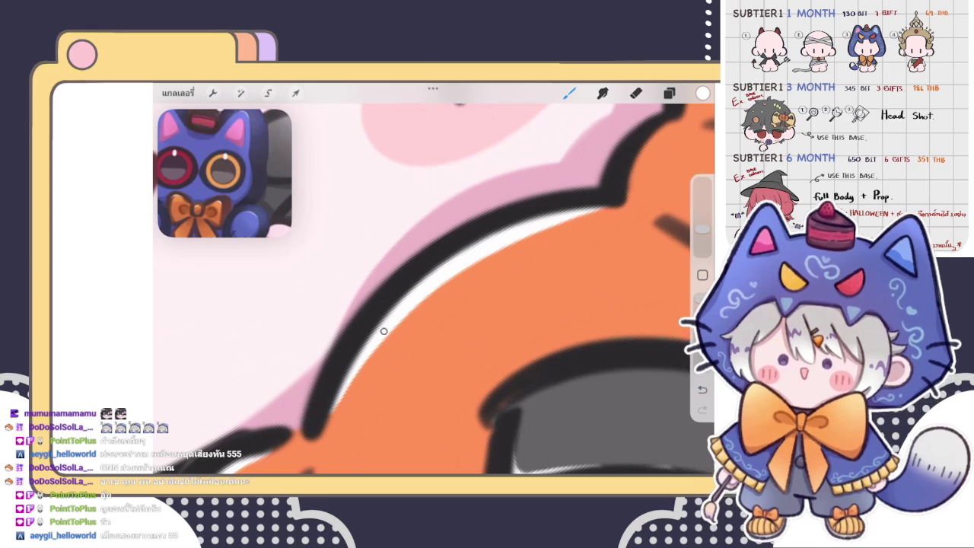
- Erase excess highlight along the black edge and zoom out to view the drawing
{"action": "key", "text": "e"}
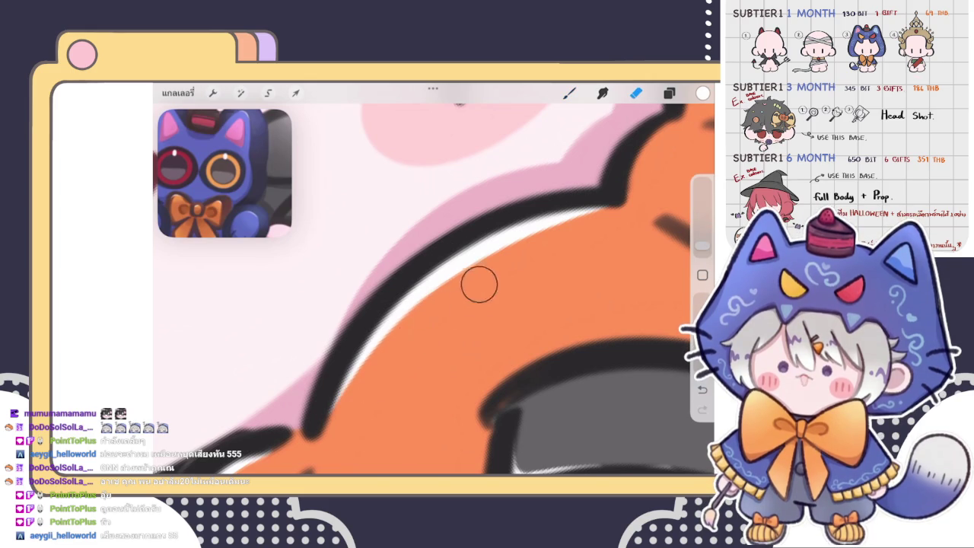
{"action": "mouse_move", "coordinate": [478, 284]}
{"action": "left_mouse_down"}
{"action": "mouse_move", "coordinate": [609, 222]}
{"action": "mouse_move", "coordinate": [405, 344]}
{"action": "mouse_move", "coordinate": [362, 398]}
{"action": "mouse_move", "coordinate": [402, 341]}
{"action": "mouse_move", "coordinate": [352, 406]}
{"action": "mouse_move", "coordinate": [404, 344]}
{"action": "mouse_move", "coordinate": [554, 238]}
{"action": "mouse_move", "coordinate": [454, 305]}
{"action": "left_mouse_up"}
{"action": "scroll", "coordinate": [434, 279], "scroll_direction": "down", "scroll_amount": 5}
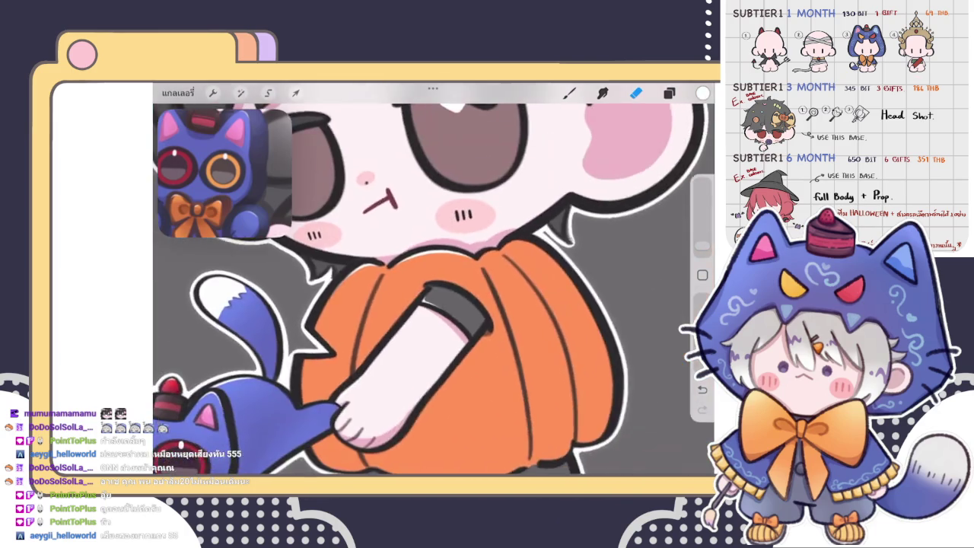
{"action": "scroll", "coordinate": [433, 279], "scroll_direction": "down", "scroll_amount": 5}
{"action": "scroll", "coordinate": [433, 279], "scroll_direction": "up", "scroll_amount": 2}
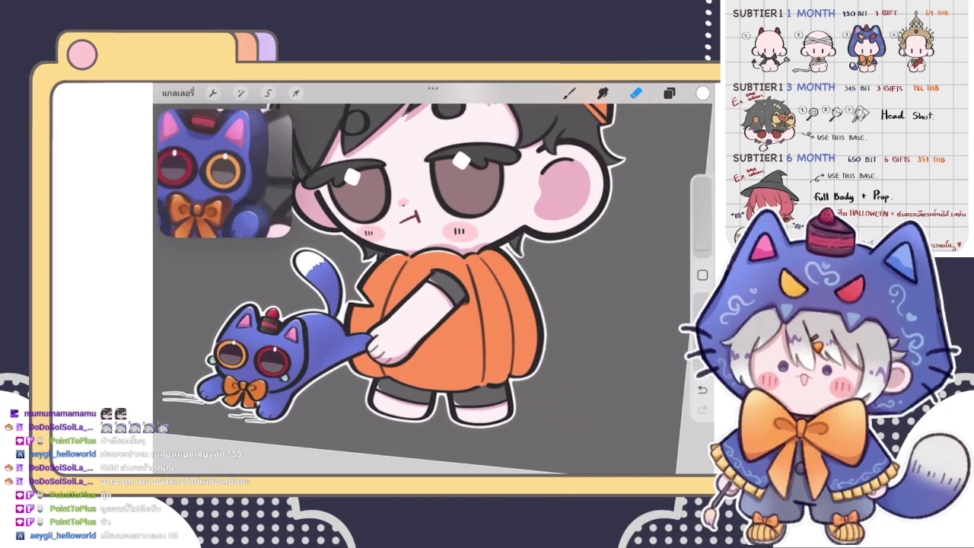
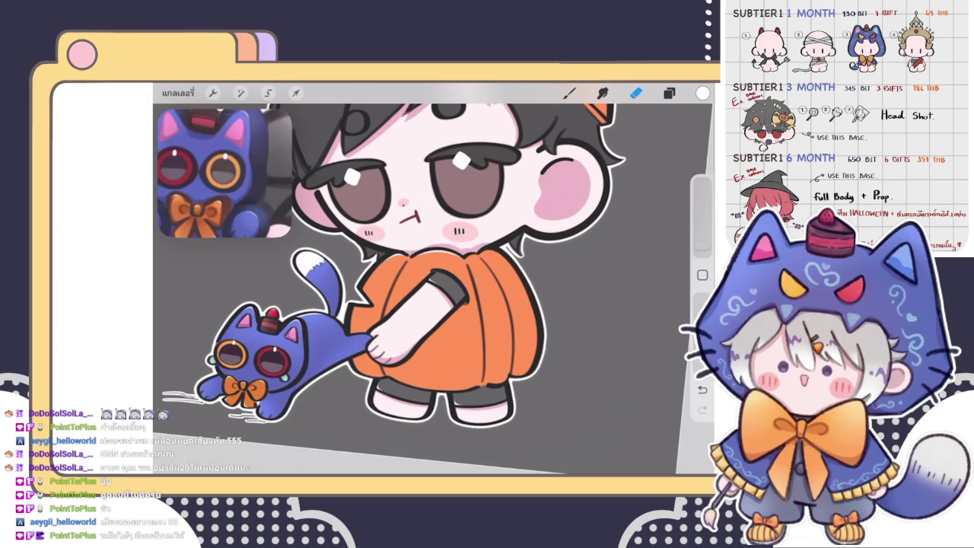
- Paint a light highlight along the pumpkin belly's upper edge, extending it right
{"action": "scroll", "coordinate": [434, 289], "scroll_direction": "up", "scroll_amount": 3}
{"action": "scroll", "coordinate": [433, 289], "scroll_direction": "up", "scroll_amount": 3}
{"action": "scroll", "coordinate": [434, 289], "scroll_direction": "up", "scroll_amount": 3}
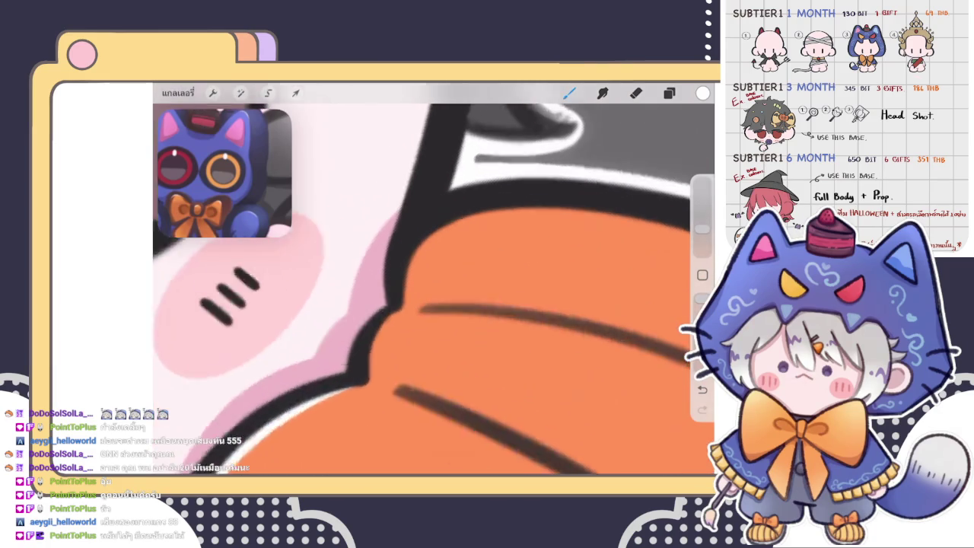
{"action": "scroll", "coordinate": [434, 289], "scroll_direction": "up", "scroll_amount": 2}
{"action": "mouse_move", "coordinate": [394, 330]}
{"action": "left_mouse_down"}
{"action": "mouse_move", "coordinate": [392, 270]}
{"action": "mouse_move", "coordinate": [476, 219]}
{"action": "left_mouse_up"}
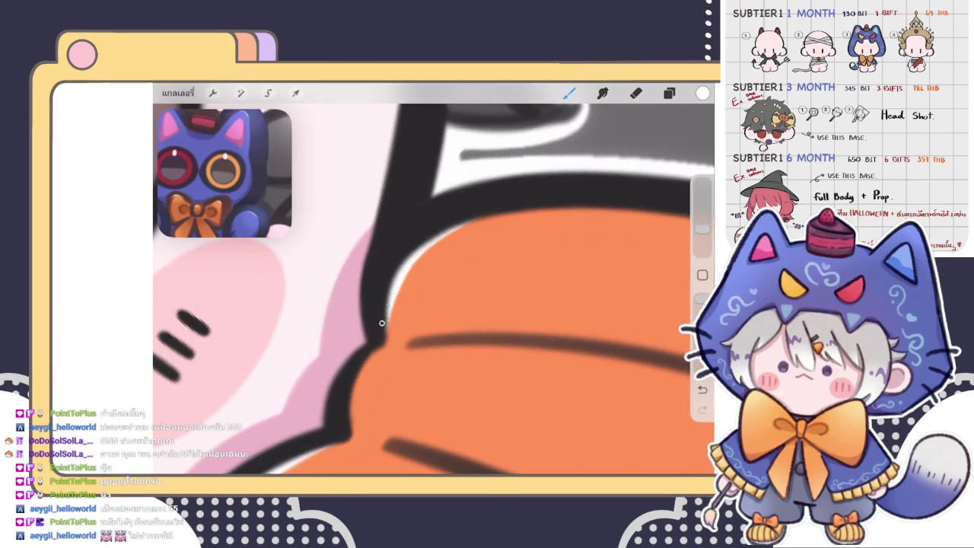
{"action": "left_click_drag", "start_coordinate": [375, 306], "coordinate": [490, 211]}
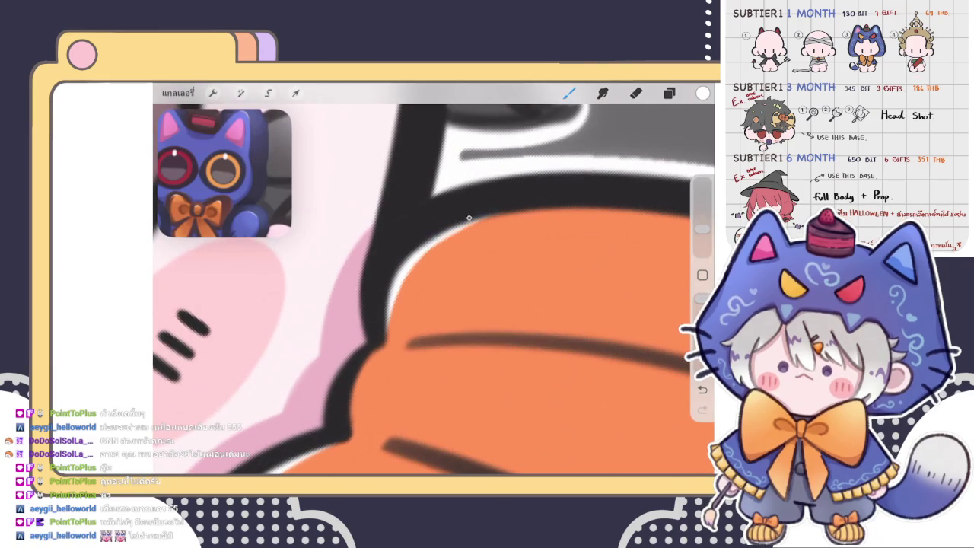
{"action": "left_click_drag", "start_coordinate": [391, 249], "coordinate": [545, 201]}
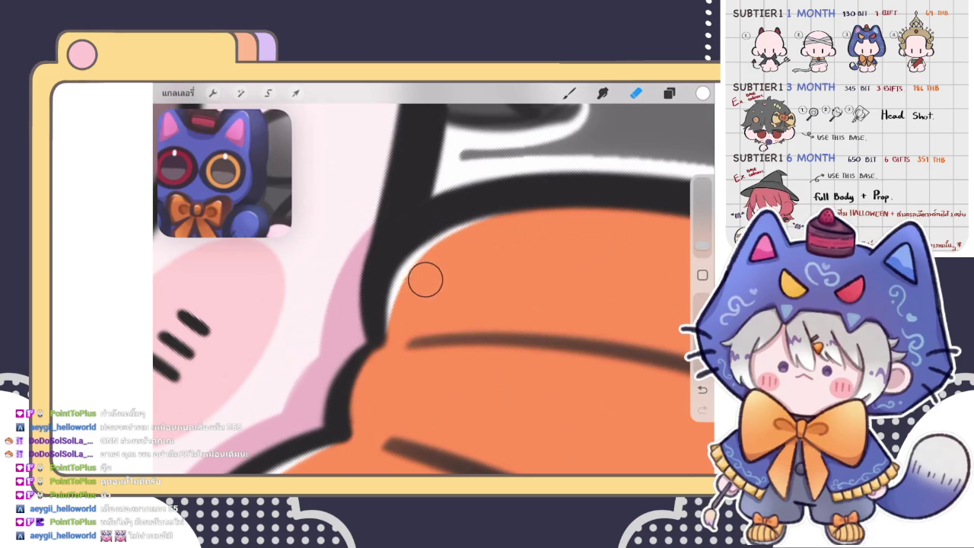
- Paint over the dark outline where the sleeve meets the star to clean it
{"action": "scroll", "coordinate": [433, 281], "scroll_direction": "down", "scroll_amount": 2}
{"action": "scroll", "coordinate": [433, 282], "scroll_direction": "down", "scroll_amount": 3}
{"action": "scroll", "coordinate": [433, 281], "scroll_direction": "down", "scroll_amount": 3}
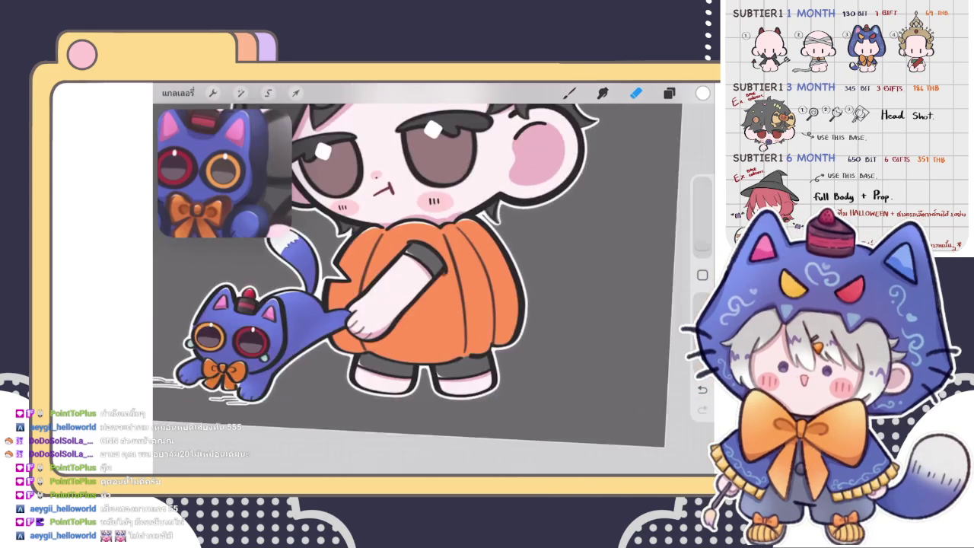
{"action": "scroll", "coordinate": [434, 282], "scroll_direction": "down", "scroll_amount": 1}
{"action": "scroll", "coordinate": [426, 289], "scroll_direction": "up", "scroll_amount": 3}
{"action": "scroll", "coordinate": [426, 289], "scroll_direction": "up", "scroll_amount": 3}
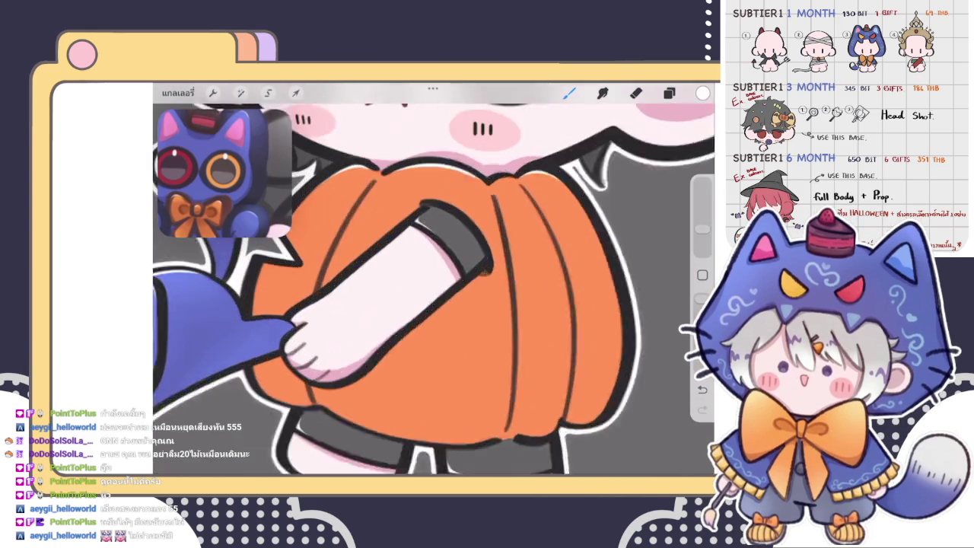
{"action": "scroll", "coordinate": [426, 289], "scroll_direction": "up", "scroll_amount": 3}
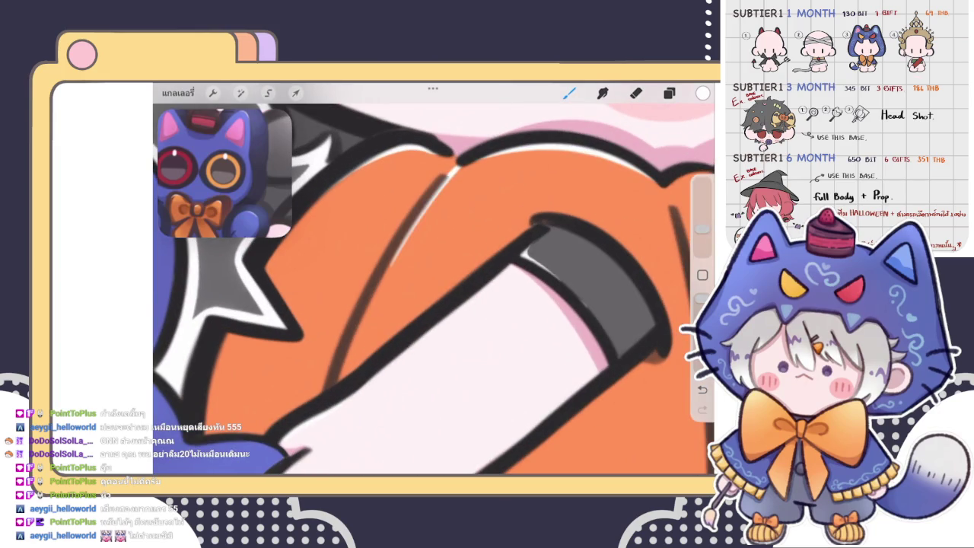
{"action": "scroll", "coordinate": [459, 162], "scroll_direction": "down", "scroll_amount": 3}
{"action": "scroll", "coordinate": [459, 162], "scroll_direction": "down", "scroll_amount": 2}
{"action": "scroll", "coordinate": [458, 162], "scroll_direction": "down", "scroll_amount": 1}
{"action": "scroll", "coordinate": [433, 282], "scroll_direction": "up", "scroll_amount": 3}
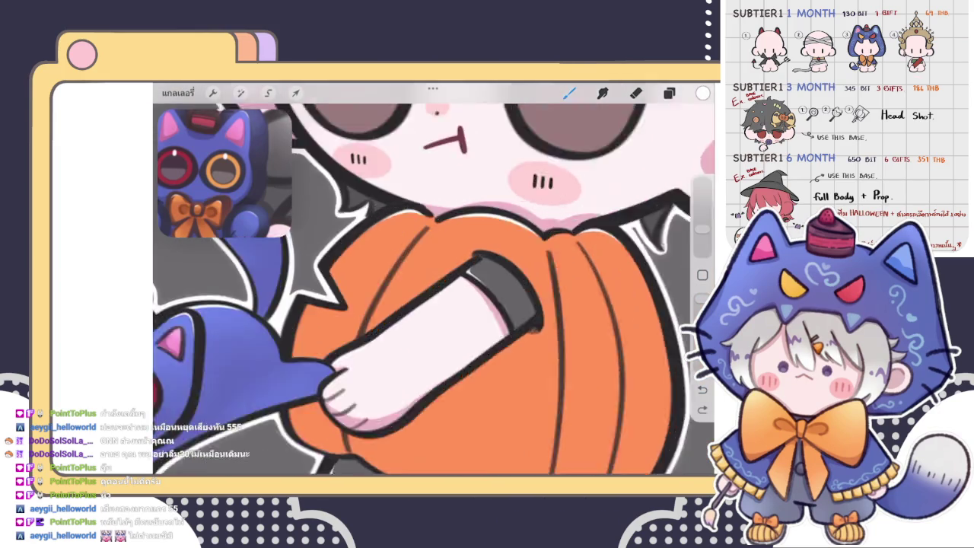
{"action": "scroll", "coordinate": [433, 281], "scroll_direction": "up", "scroll_amount": 3}
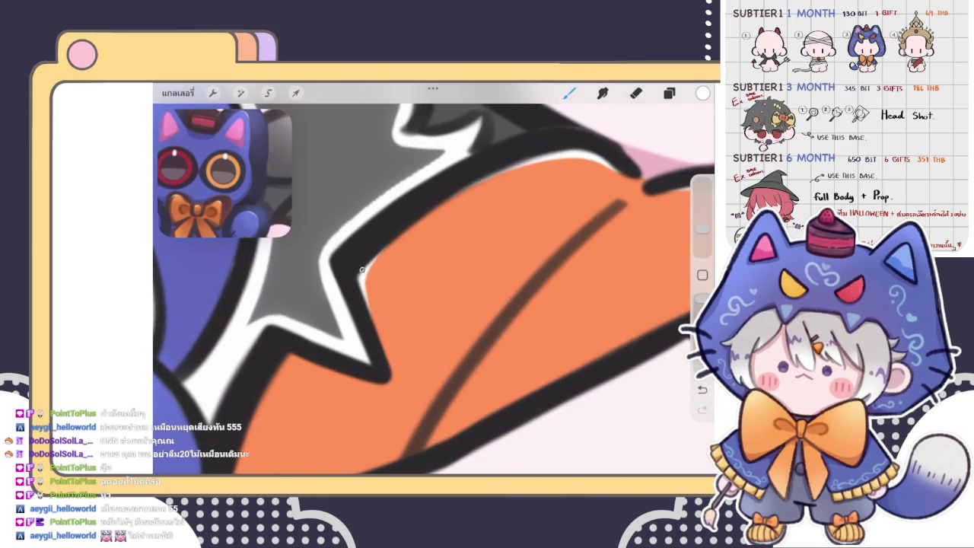
{"action": "scroll", "coordinate": [433, 278], "scroll_direction": "down", "scroll_amount": 2}
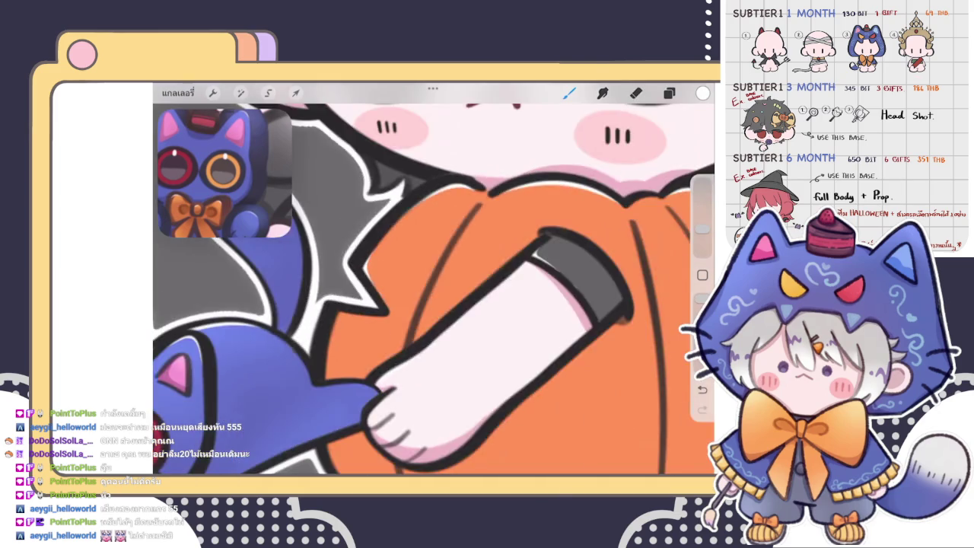
{"action": "scroll", "coordinate": [433, 278], "scroll_direction": "down", "scroll_amount": 2}
{"action": "scroll", "coordinate": [434, 279], "scroll_direction": "down", "scroll_amount": 1}
{"action": "scroll", "coordinate": [433, 278], "scroll_direction": "down", "scroll_amount": 1}
{"action": "scroll", "coordinate": [357, 300], "scroll_direction": "up", "scroll_amount": 2}
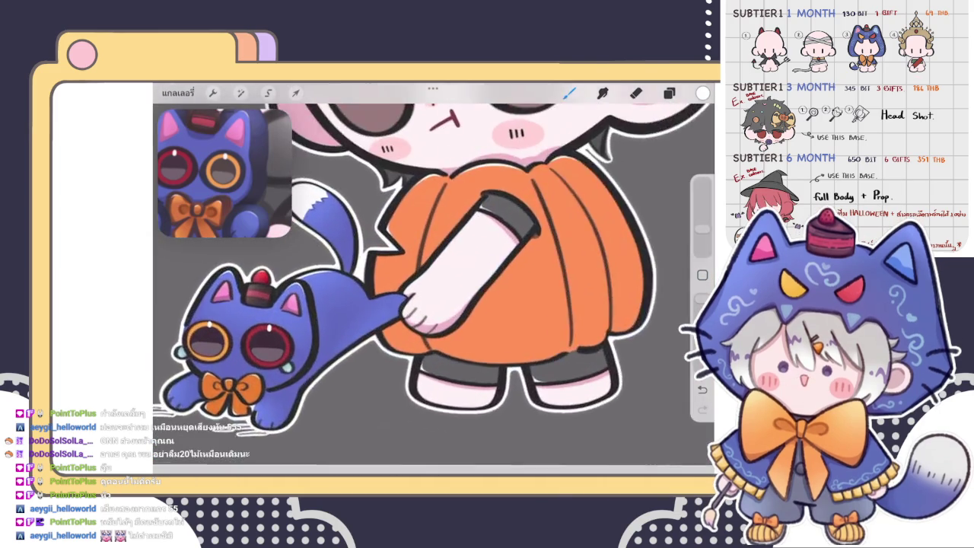
{"action": "scroll", "coordinate": [358, 300], "scroll_direction": "up", "scroll_amount": 2}
{"action": "scroll", "coordinate": [357, 301], "scroll_direction": "up", "scroll_amount": 2}
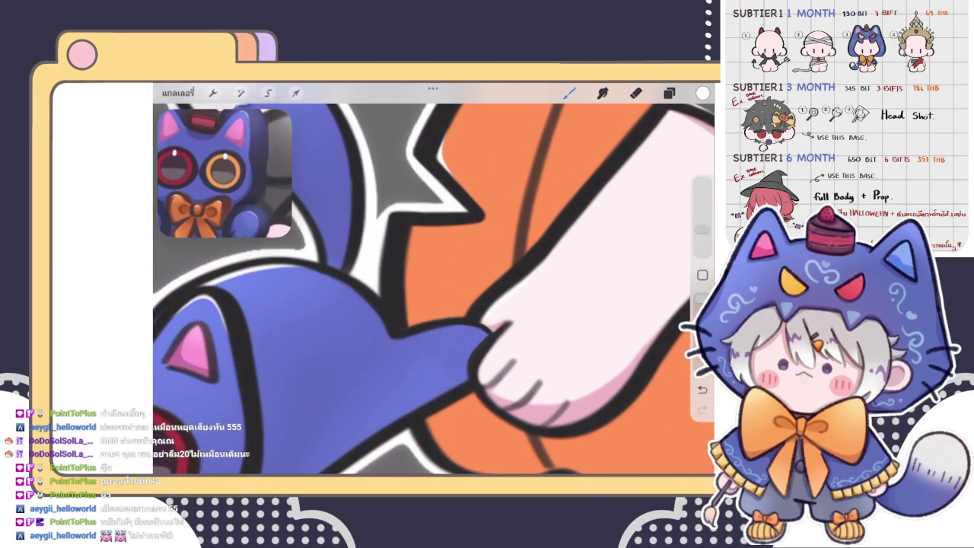
{"action": "scroll", "coordinate": [456, 304], "scroll_direction": "up", "scroll_amount": 1}
{"action": "scroll", "coordinate": [456, 304], "scroll_direction": "up", "scroll_amount": 1}
{"action": "scroll", "coordinate": [457, 305], "scroll_direction": "up", "scroll_amount": 1}
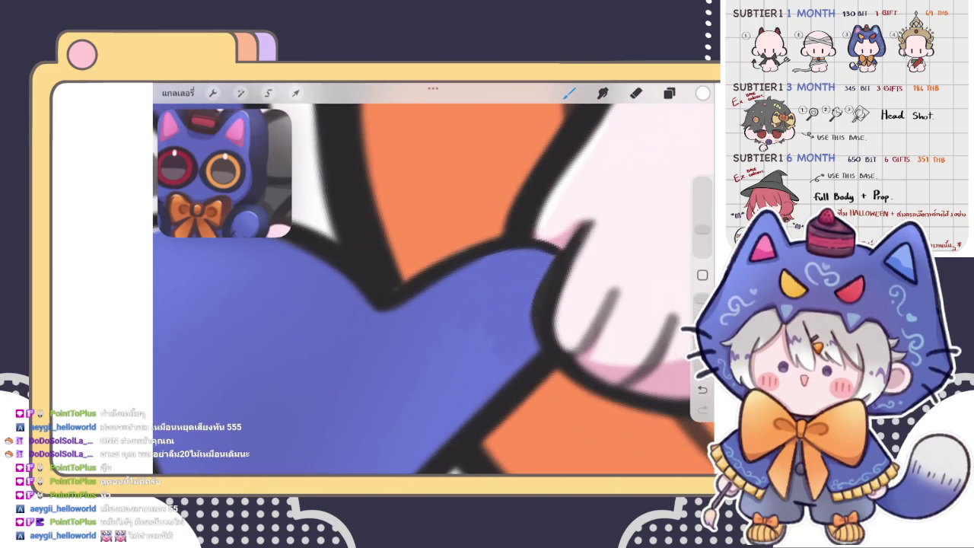
{"action": "scroll", "coordinate": [433, 289], "scroll_direction": "down", "scroll_amount": 2}
{"action": "scroll", "coordinate": [434, 289], "scroll_direction": "up", "scroll_amount": 2}
{"action": "scroll", "coordinate": [433, 289], "scroll_direction": "up", "scroll_amount": 2}
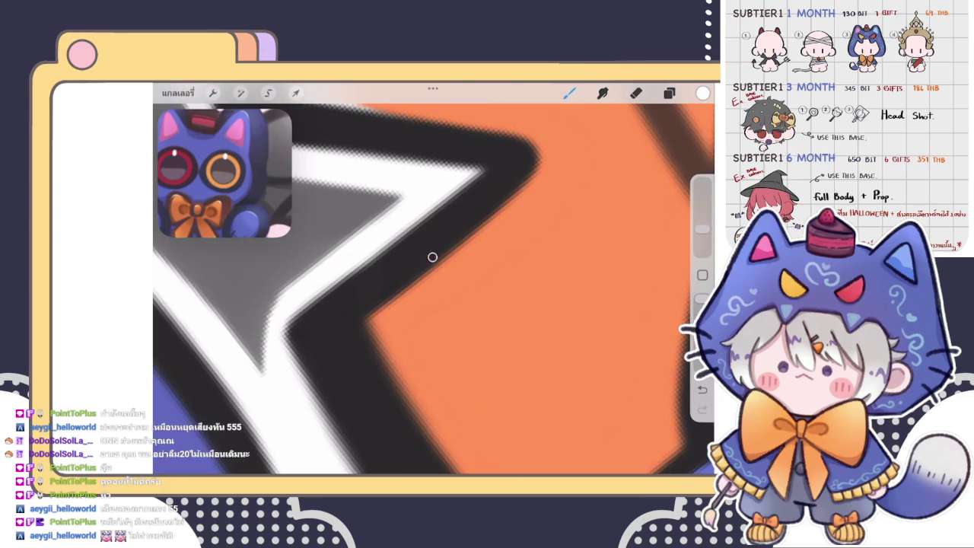
{"action": "left_click_drag", "start_coordinate": [388, 283], "coordinate": [380, 380]}
{"action": "left_click_drag", "start_coordinate": [385, 331], "coordinate": [400, 404]}
{"action": "left_click_drag", "start_coordinate": [384, 300], "coordinate": [352, 374]}
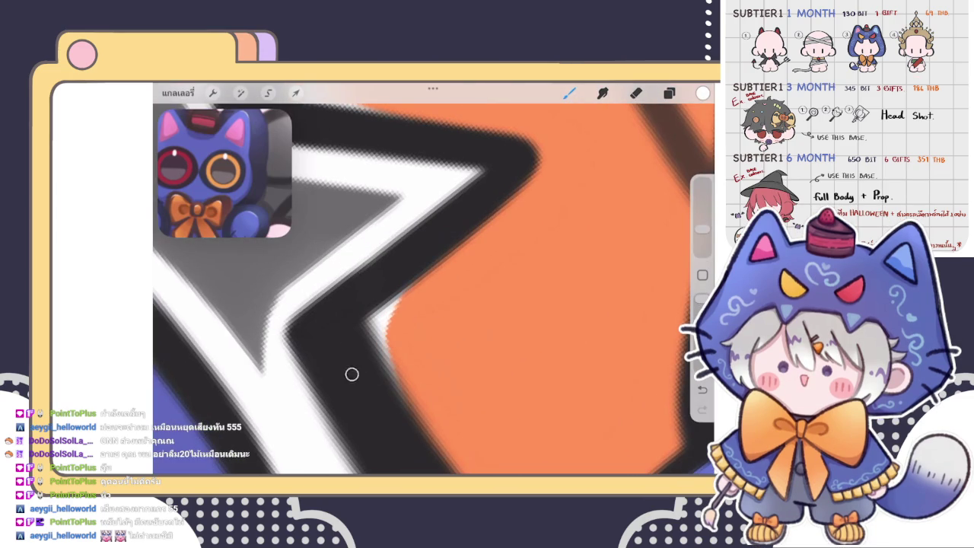
{"action": "mouse_move", "coordinate": [384, 331]}
{"action": "left_mouse_down"}
{"action": "mouse_move", "coordinate": [454, 239]}
{"action": "mouse_move", "coordinate": [375, 320]}
{"action": "left_mouse_up"}
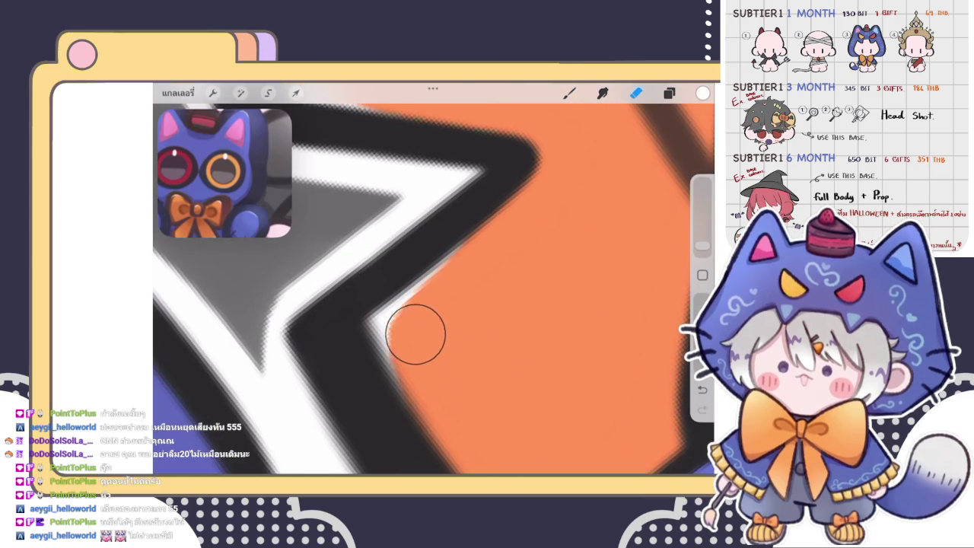
- Switch to the Eraser and make it slightly larger
{"action": "key", "text": "e"}
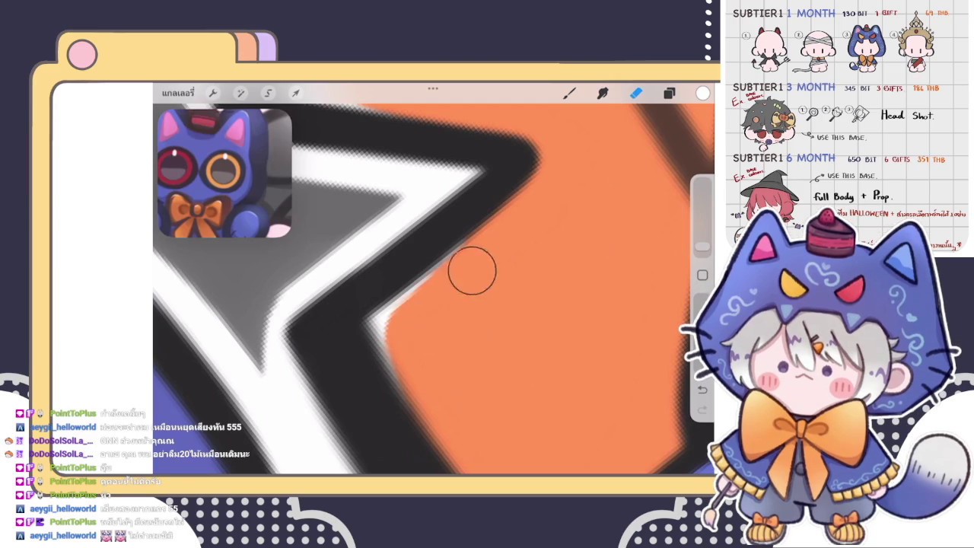
{"action": "left_click_drag", "start_coordinate": [702, 245], "coordinate": [702, 228]}
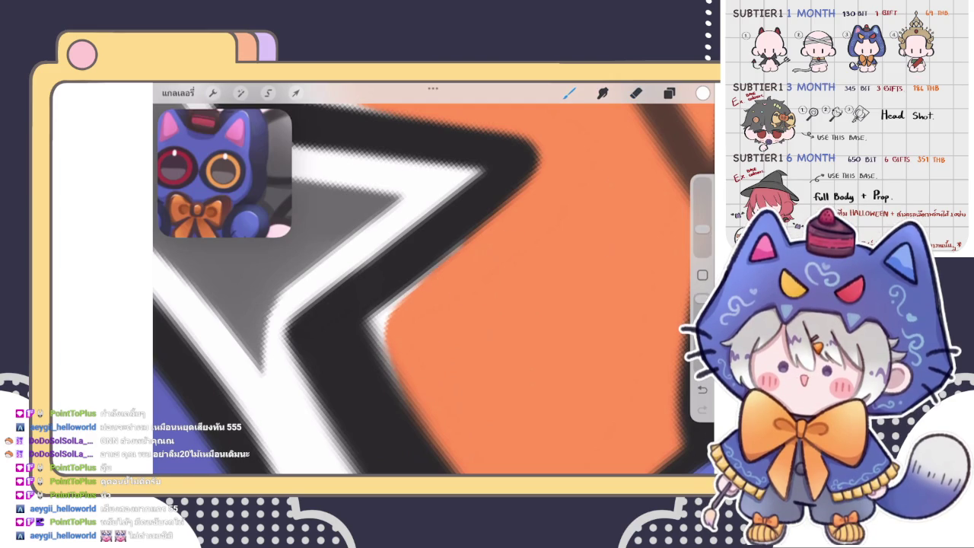
{"action": "scroll", "coordinate": [434, 289], "scroll_direction": "down", "scroll_amount": 10}
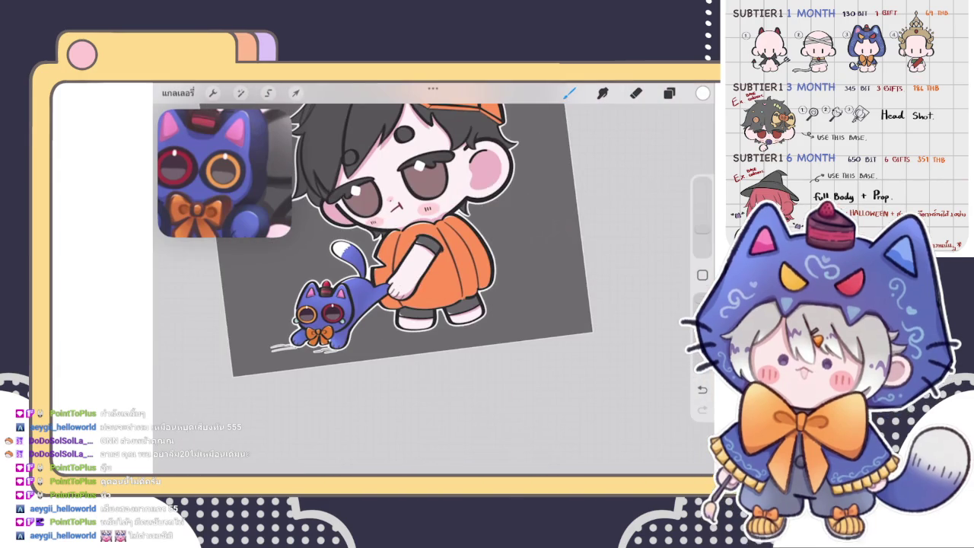
- Try highlight strokes along the pumpkin hat's left outline, undoing each attempt
{"action": "scroll", "coordinate": [389, 331], "scroll_direction": "up", "scroll_amount": 2}
{"action": "scroll", "coordinate": [390, 331], "scroll_direction": "up", "scroll_amount": 2}
{"action": "scroll", "coordinate": [389, 331], "scroll_direction": "up", "scroll_amount": 2}
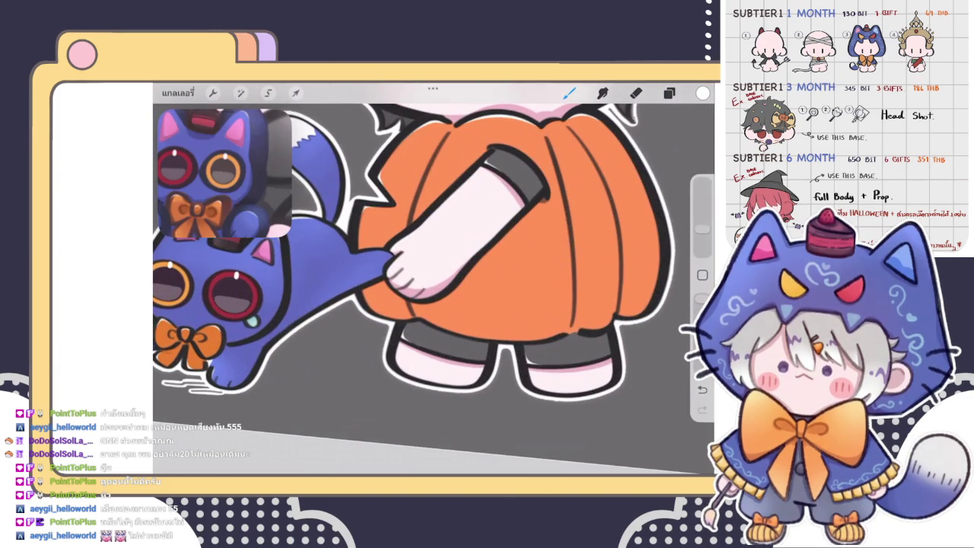
{"action": "scroll", "coordinate": [433, 289], "scroll_direction": "down", "scroll_amount": 5}
{"action": "scroll", "coordinate": [432, 289], "scroll_direction": "up", "scroll_amount": 1}
{"action": "scroll", "coordinate": [432, 289], "scroll_direction": "up", "scroll_amount": 1}
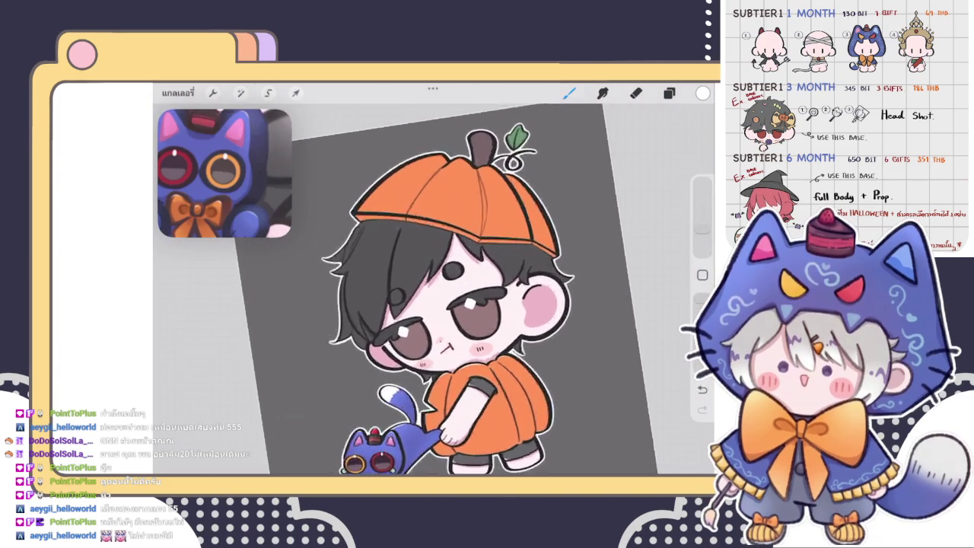
{"action": "scroll", "coordinate": [432, 289], "scroll_direction": "up", "scroll_amount": 3}
{"action": "scroll", "coordinate": [432, 289], "scroll_direction": "up", "scroll_amount": 2}
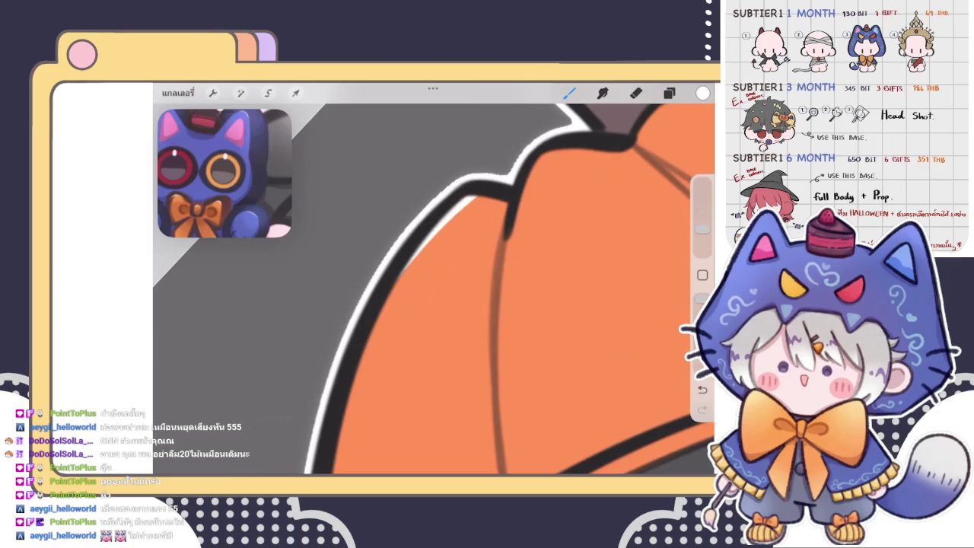
{"action": "scroll", "coordinate": [432, 289], "scroll_direction": "down", "scroll_amount": 2}
{"action": "scroll", "coordinate": [432, 289], "scroll_direction": "down", "scroll_amount": 1}
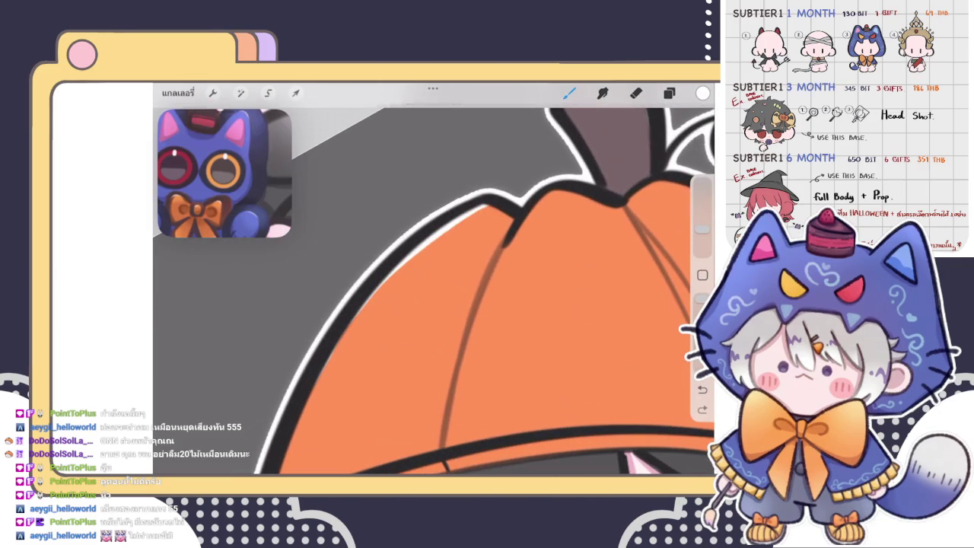
{"action": "left_click_drag", "start_coordinate": [340, 334], "coordinate": [407, 251]}
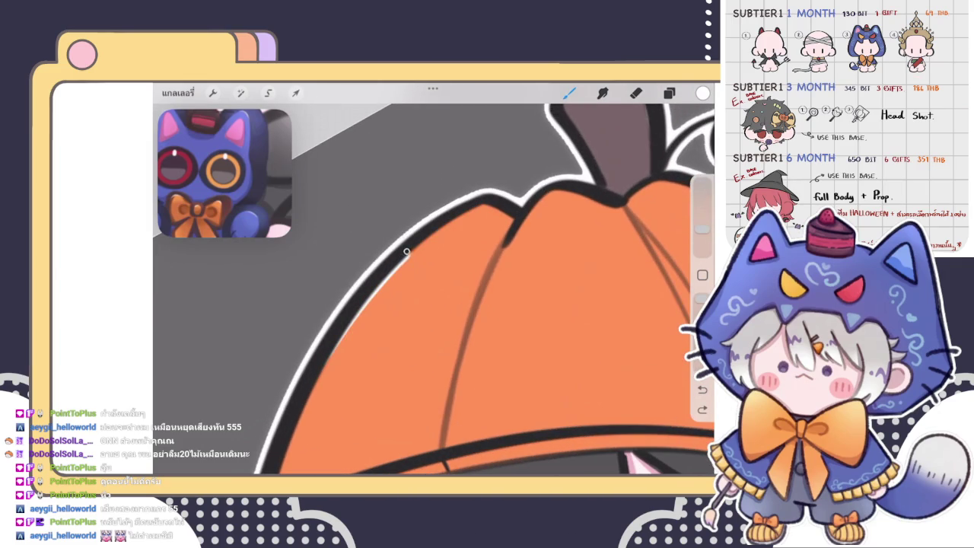
{"action": "key", "text": "ctrl+z"}
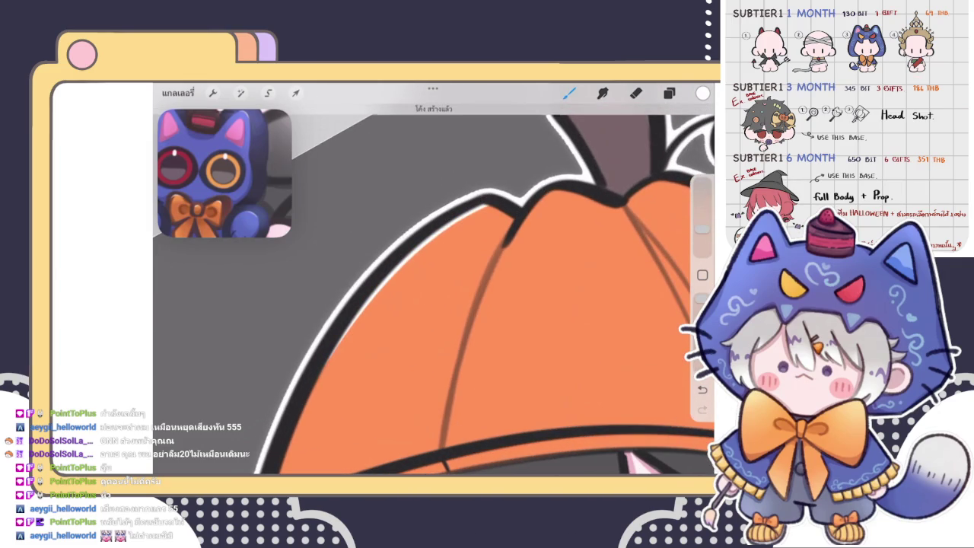
{"action": "key", "text": "ctrl+z"}
{"action": "left_click_drag", "start_coordinate": [349, 282], "coordinate": [396, 210]}
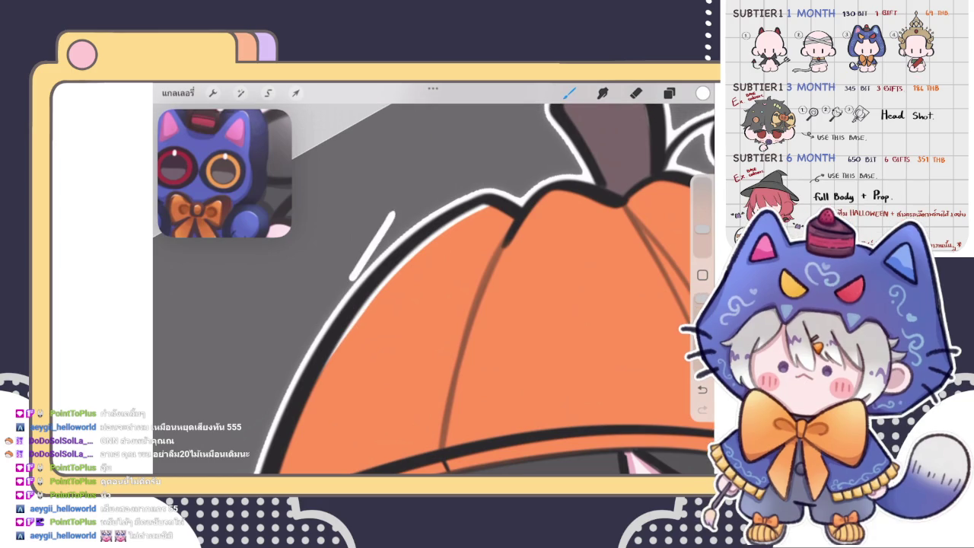
{"action": "key", "text": "ctrl+z"}
- Repaint the dark outline along the pumpkin top and smooth its edges
{"action": "scroll", "coordinate": [433, 289], "scroll_direction": "up", "scroll_amount": 3}
{"action": "scroll", "coordinate": [434, 289], "scroll_direction": "up", "scroll_amount": 3}
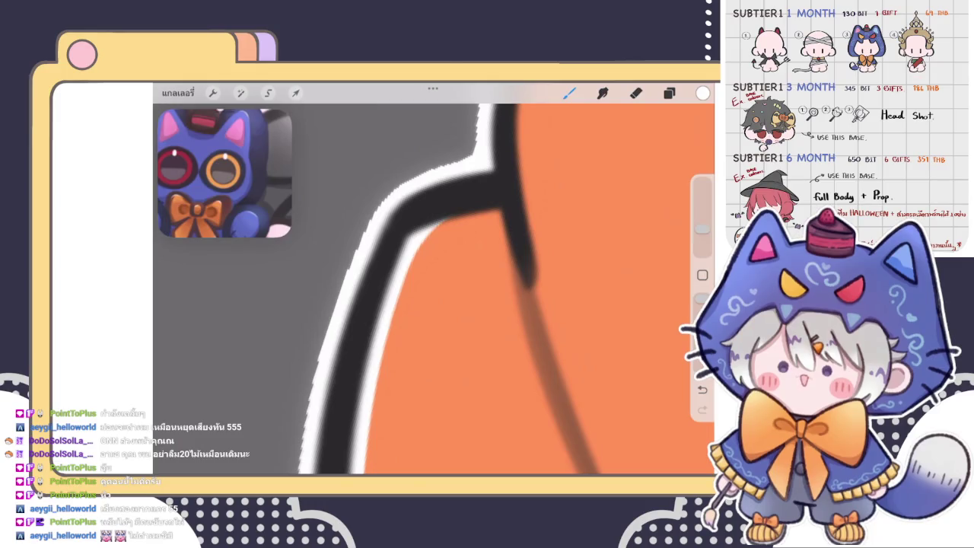
{"action": "scroll", "coordinate": [434, 289], "scroll_direction": "down", "scroll_amount": 1}
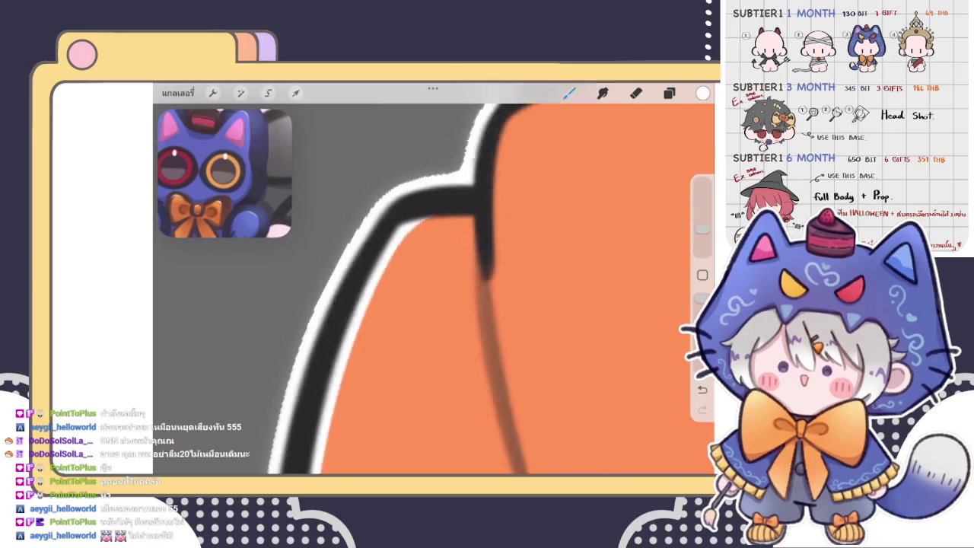
{"action": "scroll", "coordinate": [433, 289], "scroll_direction": "down", "scroll_amount": 2}
{"action": "scroll", "coordinate": [433, 289], "scroll_direction": "down", "scroll_amount": 2}
{"action": "scroll", "coordinate": [433, 289], "scroll_direction": "down", "scroll_amount": 2}
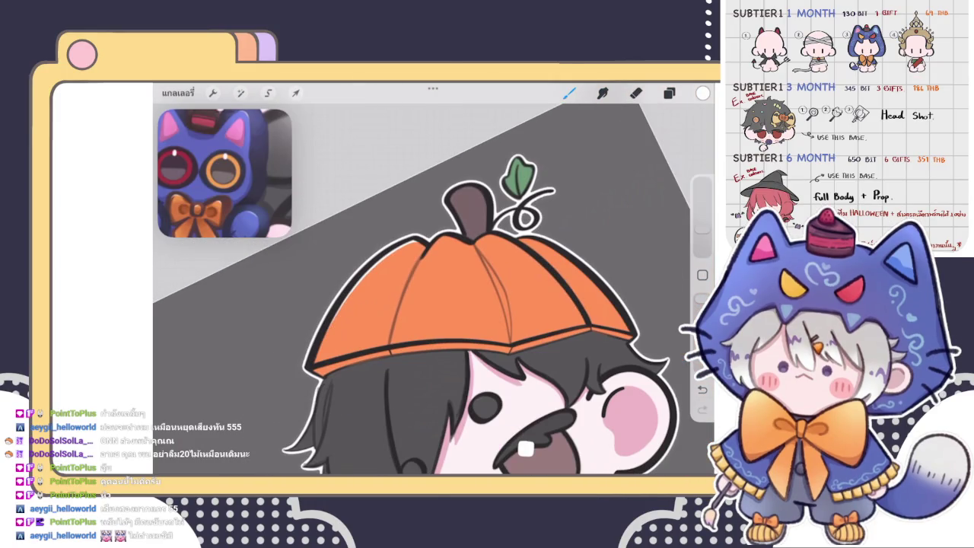
{"action": "scroll", "coordinate": [503, 261], "scroll_direction": "up", "scroll_amount": 3}
{"action": "scroll", "coordinate": [503, 260], "scroll_direction": "up", "scroll_amount": 3}
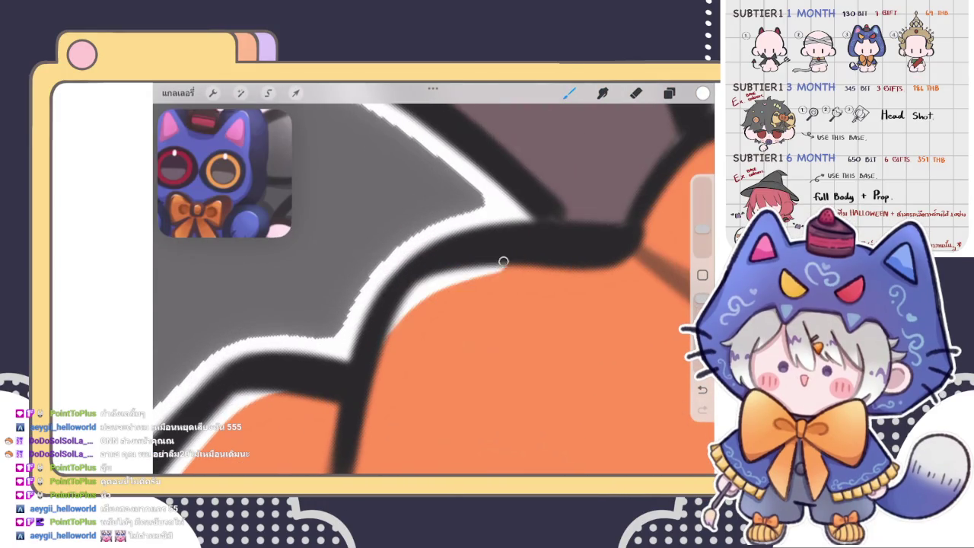
{"action": "left_click_drag", "start_coordinate": [502, 261], "coordinate": [441, 287]}
{"action": "key", "text": "ctrl+z"}
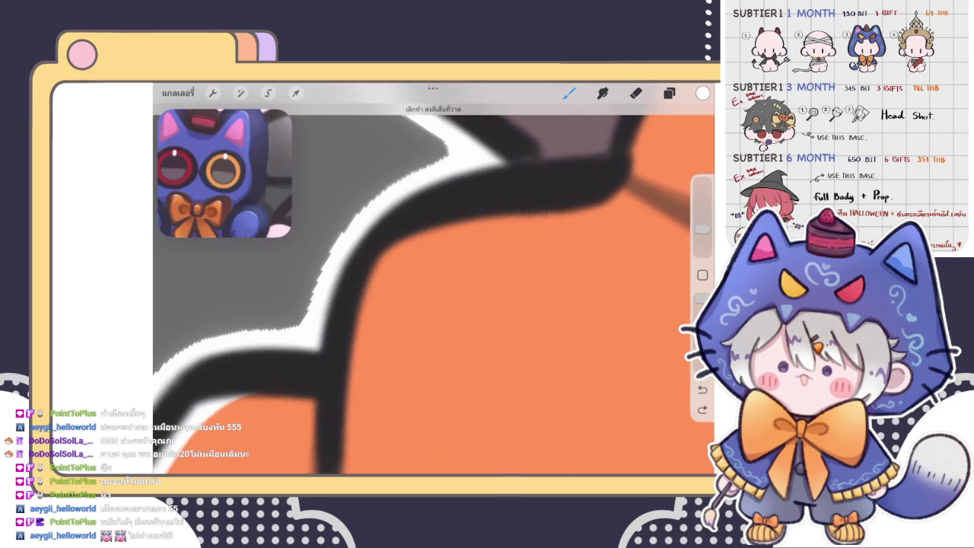
{"action": "left_click_drag", "start_coordinate": [624, 152], "coordinate": [464, 160]}
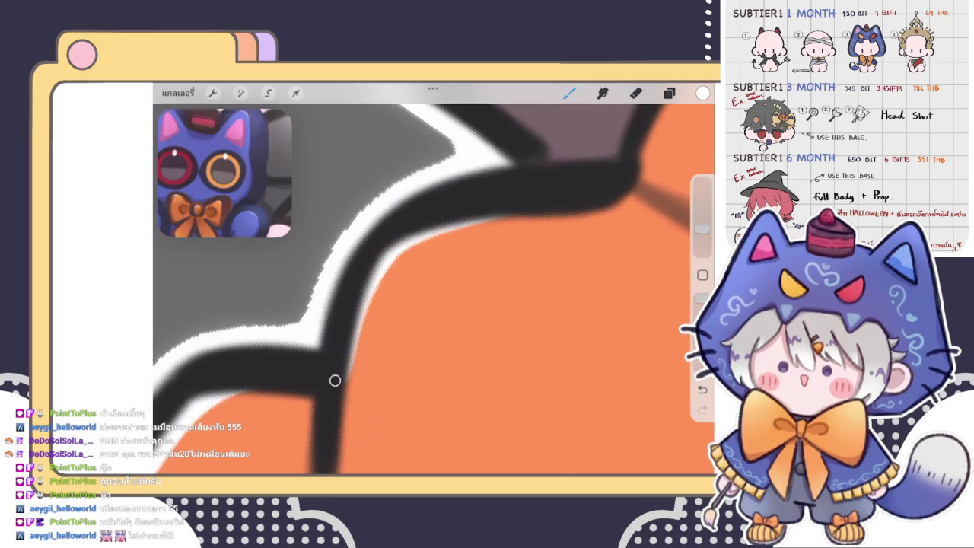
{"action": "left_click_drag", "start_coordinate": [334, 380], "coordinate": [342, 306]}
{"action": "left_click_drag", "start_coordinate": [428, 235], "coordinate": [525, 217]}
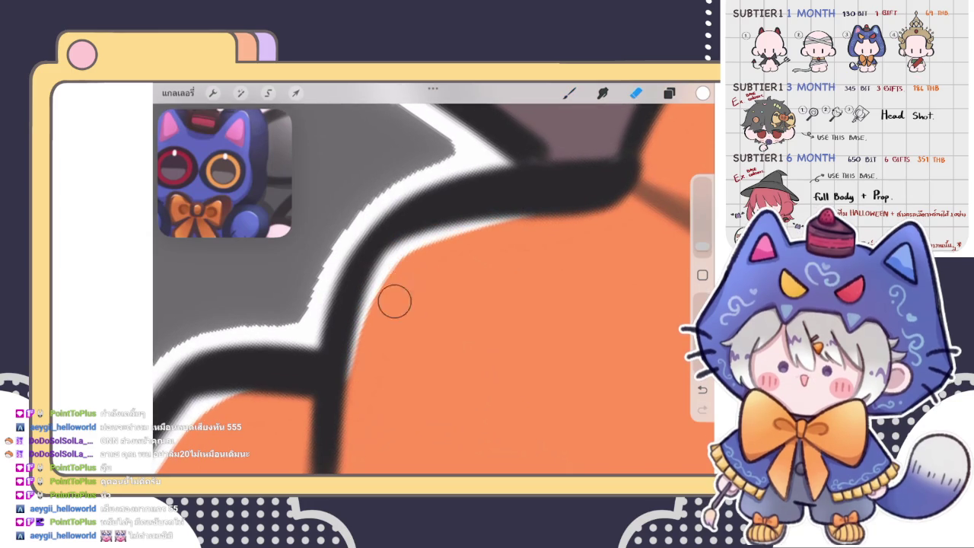
{"action": "mouse_move", "coordinate": [393, 300]}
{"action": "left_mouse_down"}
{"action": "mouse_move", "coordinate": [419, 269]}
{"action": "mouse_move", "coordinate": [388, 315]}
{"action": "mouse_move", "coordinate": [402, 289]}
{"action": "left_mouse_up"}
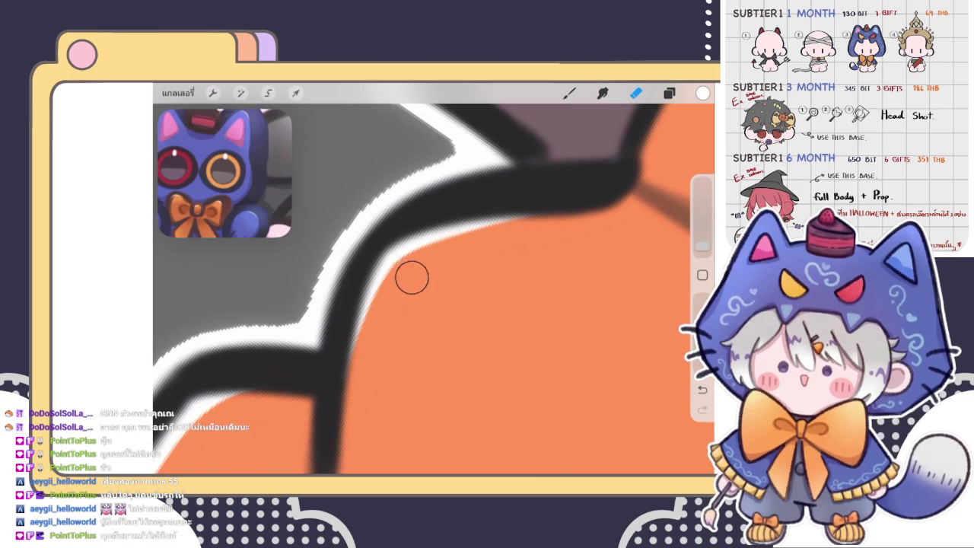
- Back on the Brush, undo the last stroke and paint a thin white highlight along the hat outline
{"action": "scroll", "coordinate": [506, 237], "scroll_direction": "down", "scroll_amount": 5}
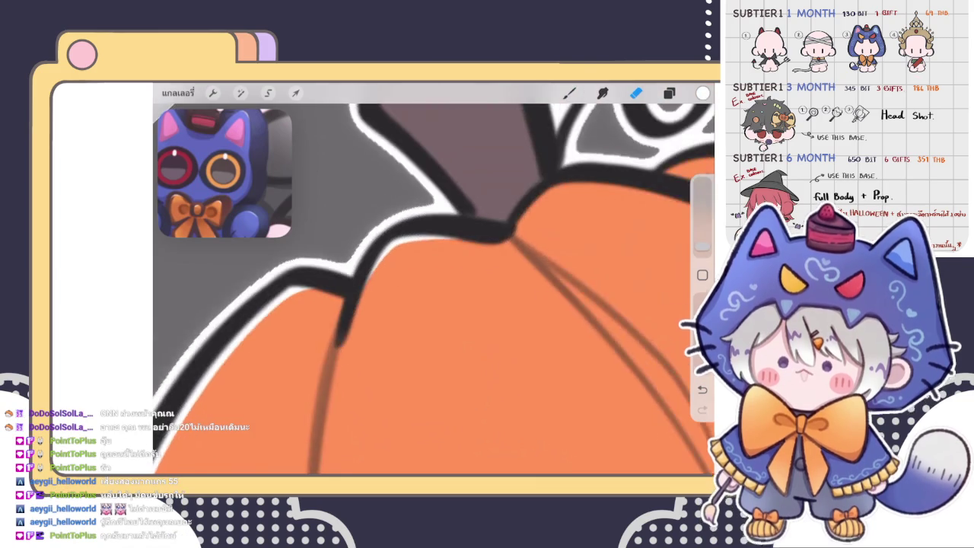
{"action": "key", "text": "b"}
{"action": "scroll", "coordinate": [433, 278], "scroll_direction": "up", "scroll_amount": 3}
{"action": "scroll", "coordinate": [434, 279], "scroll_direction": "up", "scroll_amount": 3}
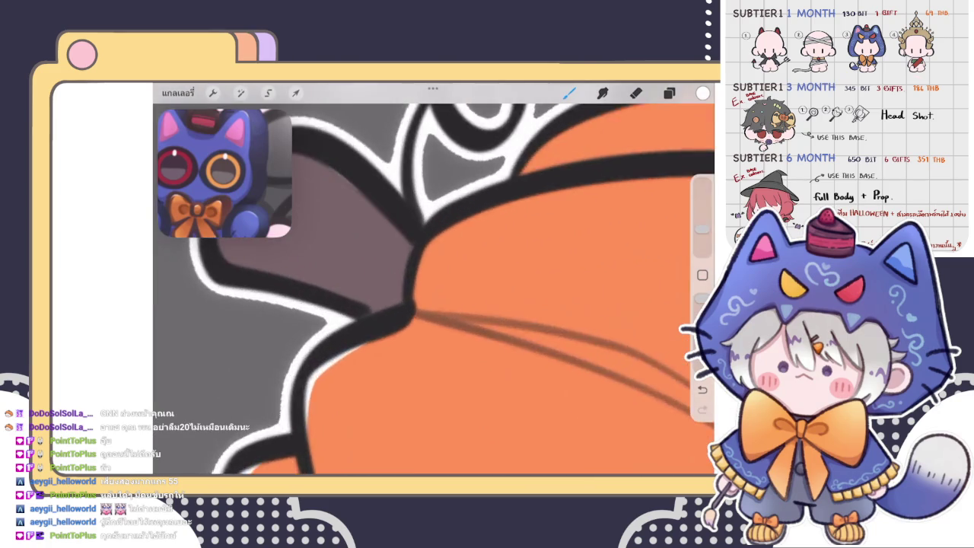
{"action": "scroll", "coordinate": [434, 279], "scroll_direction": "up", "scroll_amount": 3}
{"action": "scroll", "coordinate": [433, 289], "scroll_direction": "down", "scroll_amount": 2}
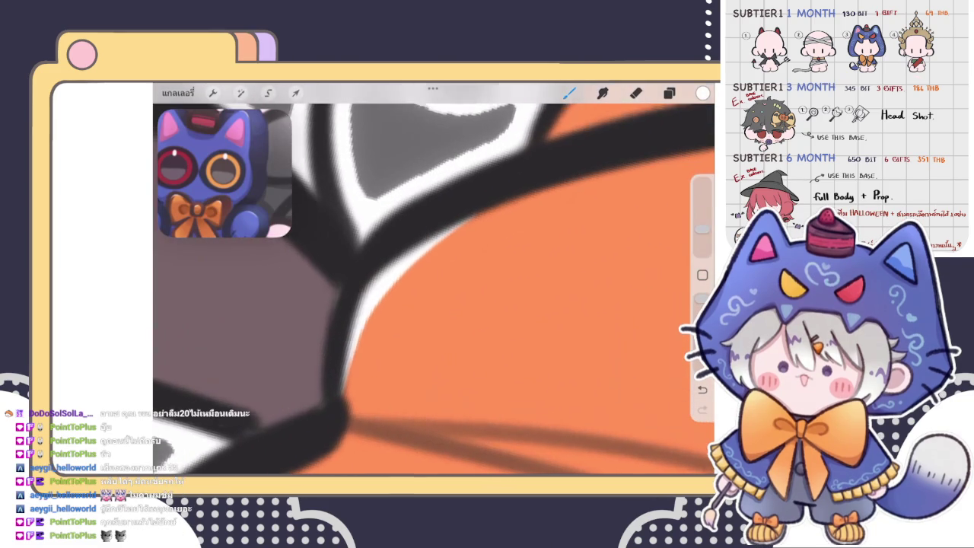
{"action": "scroll", "coordinate": [434, 289], "scroll_direction": "down", "scroll_amount": 2}
{"action": "scroll", "coordinate": [433, 289], "scroll_direction": "up", "scroll_amount": 2}
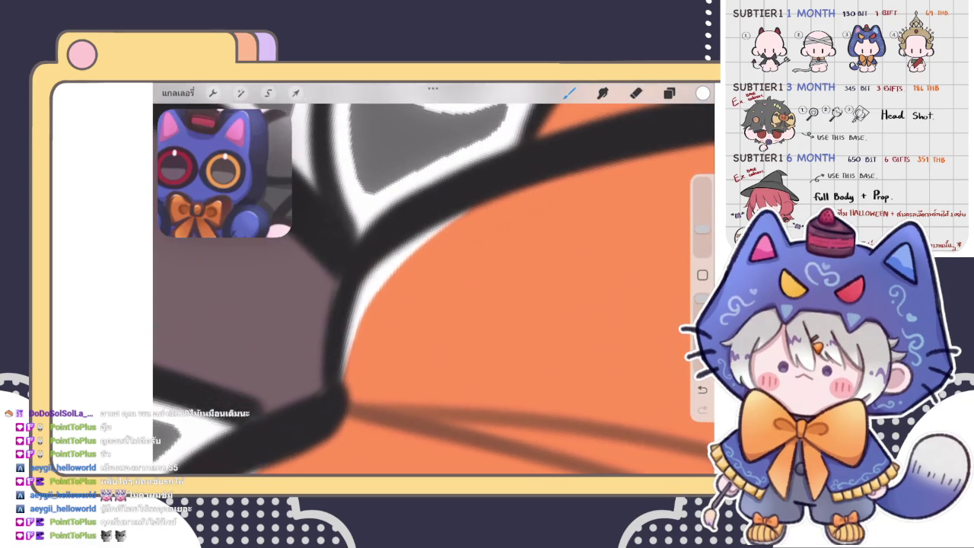
{"action": "key", "text": "ctrl+z"}
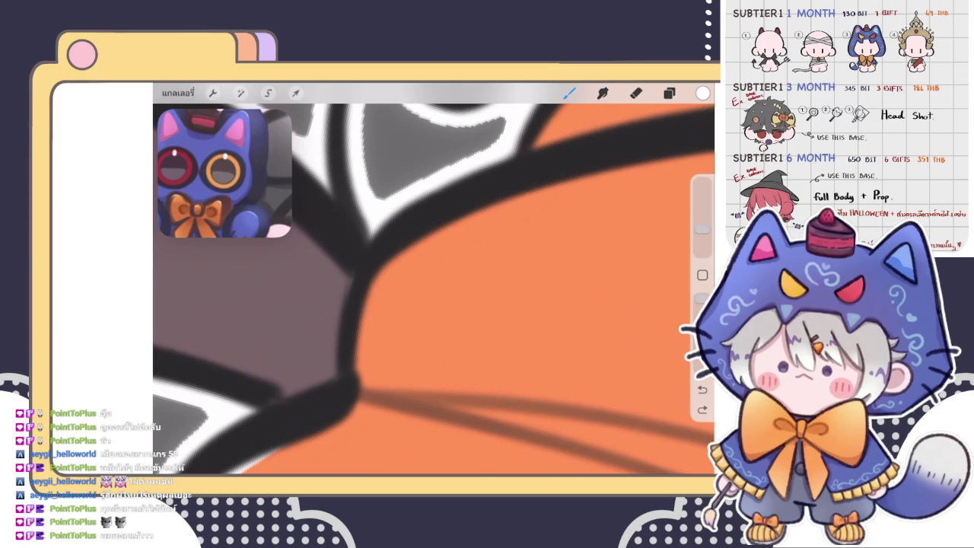
{"action": "mouse_move", "coordinate": [357, 339]}
{"action": "left_mouse_down"}
{"action": "mouse_move", "coordinate": [391, 259]}
{"action": "mouse_move", "coordinate": [457, 219]}
{"action": "left_mouse_up"}
{"action": "mouse_move", "coordinate": [414, 255]}
{"action": "left_mouse_down"}
{"action": "mouse_move", "coordinate": [473, 214]}
{"action": "mouse_move", "coordinate": [379, 266]}
{"action": "left_mouse_up"}
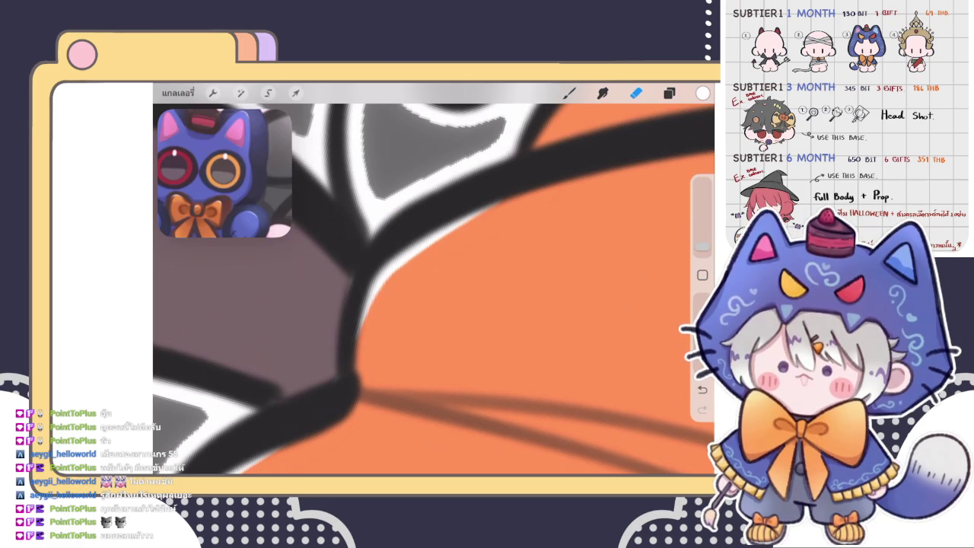
- Pick a brush from the Brush Library, then toggle between Eraser and Brush along the outline
{"action": "scroll", "coordinate": [433, 289], "scroll_direction": "down", "scroll_amount": 5}
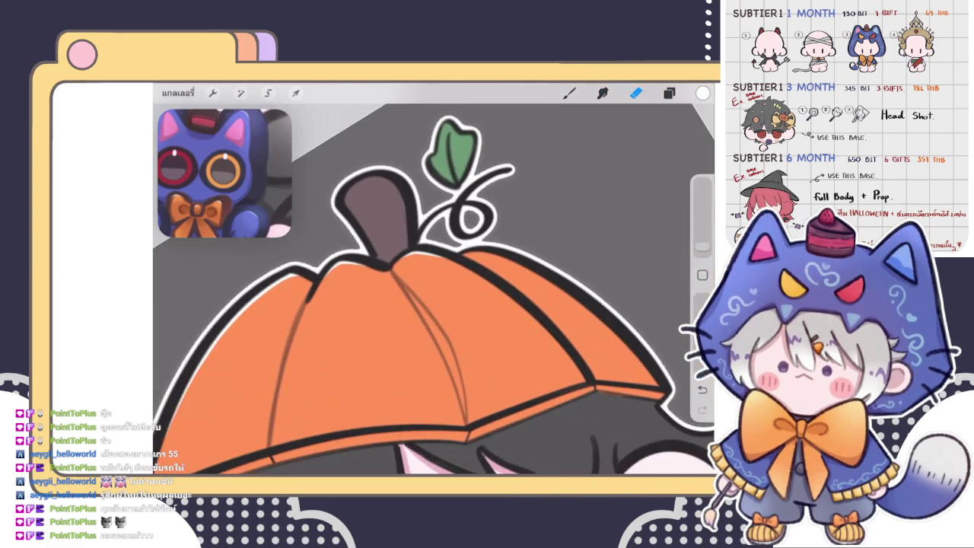
{"action": "scroll", "coordinate": [434, 289], "scroll_direction": "up", "scroll_amount": 5}
{"action": "left_click", "coordinate": [569, 92]}
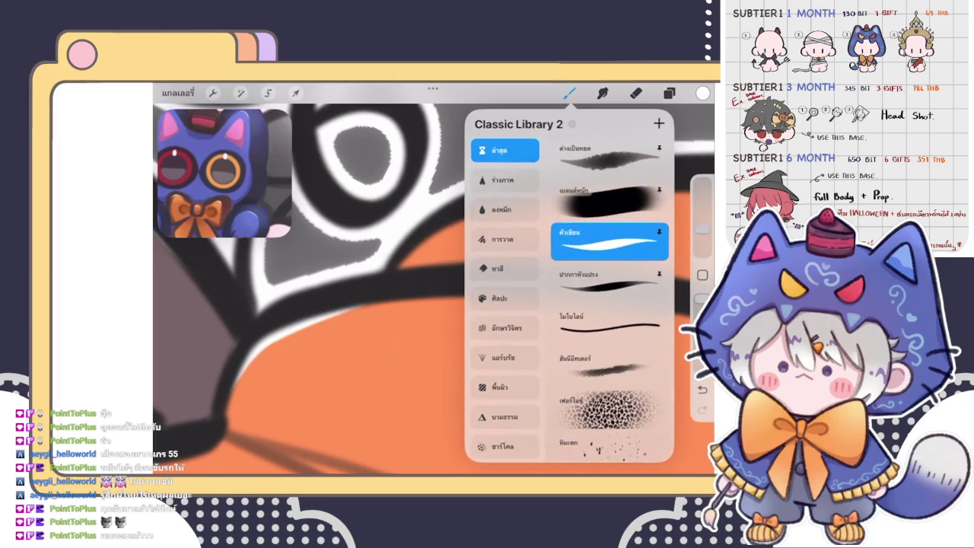
{"action": "left_click", "coordinate": [569, 93]}
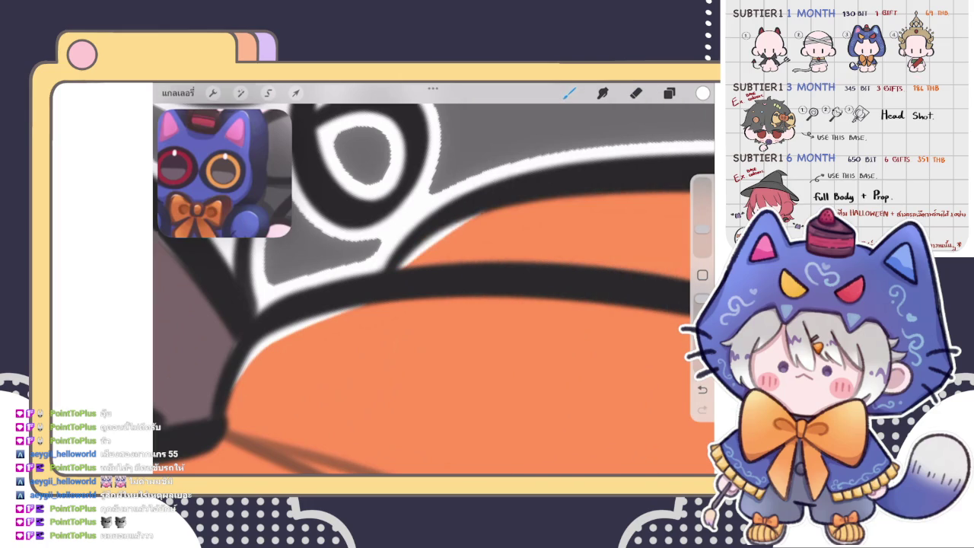
{"action": "left_click_drag", "start_coordinate": [434, 290], "coordinate": [308, 395]}
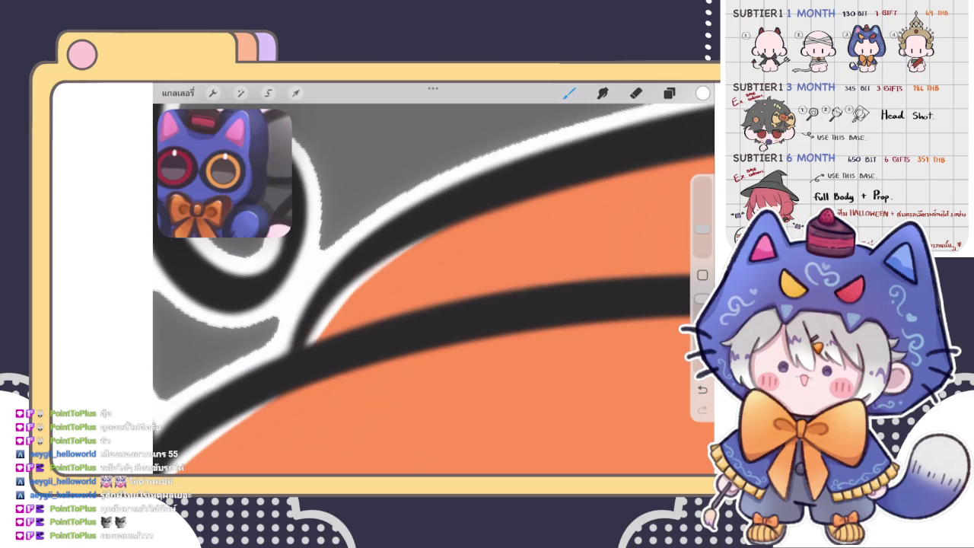
{"action": "key", "text": "e"}
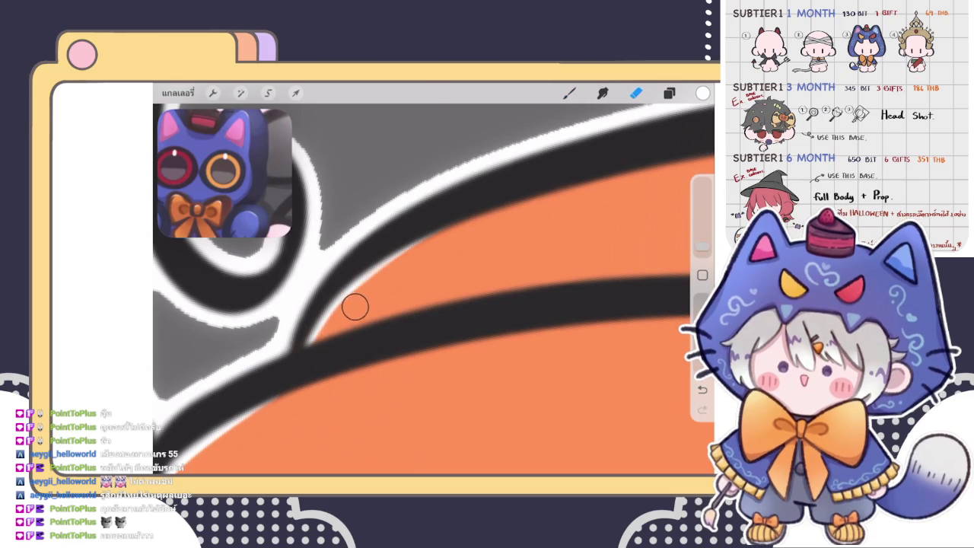
{"action": "scroll", "coordinate": [433, 289], "scroll_direction": "up", "scroll_amount": 2}
{"action": "key", "text": "b"}
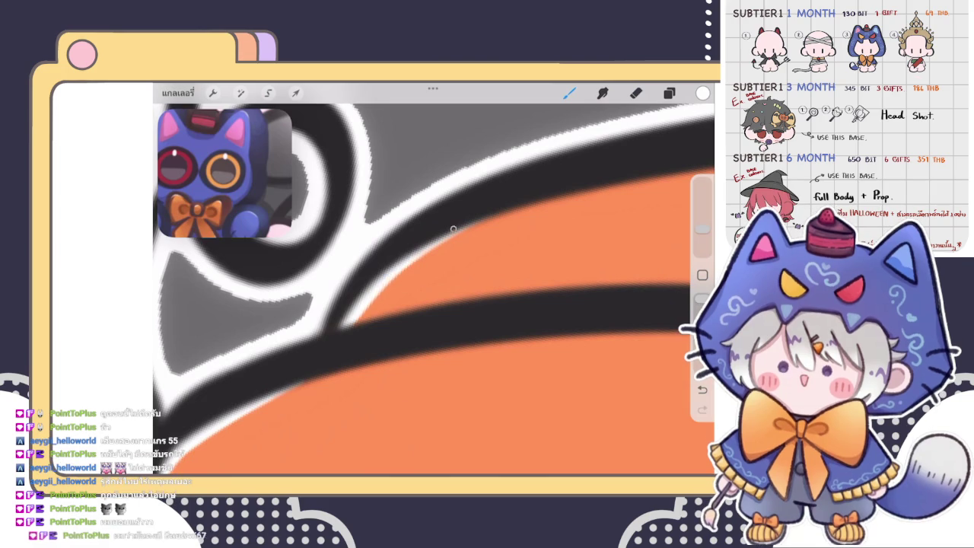
{"action": "scroll", "coordinate": [344, 331], "scroll_direction": "down", "scroll_amount": 3}
{"action": "scroll", "coordinate": [433, 289], "scroll_direction": "down", "scroll_amount": 3}
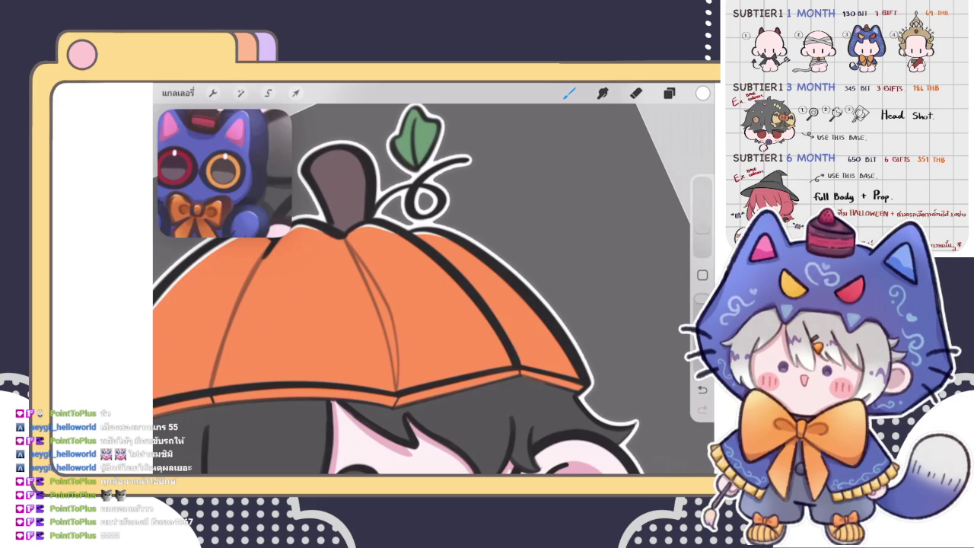
- Paint a white highlight along the stem's inner left edge, then erase part of it
{"action": "scroll", "coordinate": [434, 278], "scroll_direction": "down", "scroll_amount": 5}
{"action": "scroll", "coordinate": [433, 277], "scroll_direction": "up", "scroll_amount": 5}
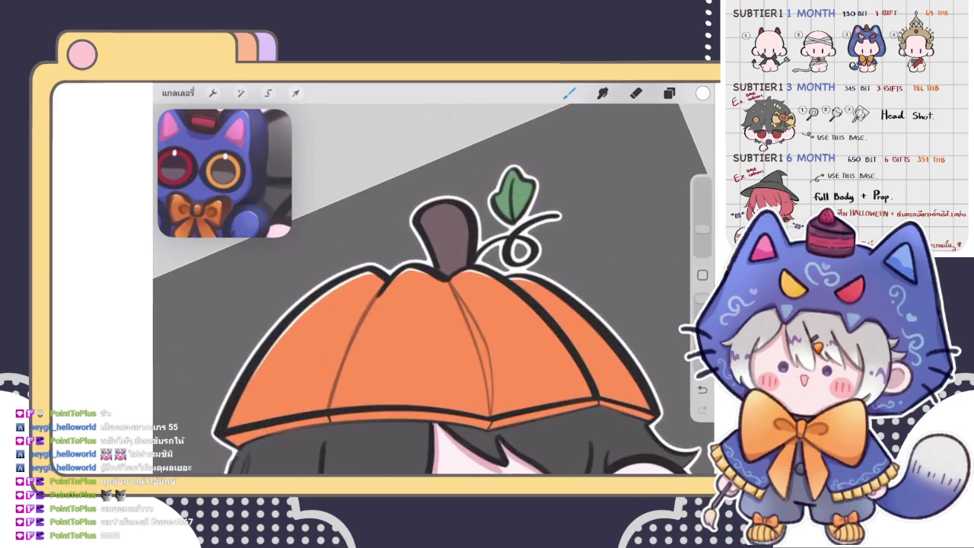
{"action": "scroll", "coordinate": [433, 278], "scroll_direction": "up", "scroll_amount": 3}
{"action": "scroll", "coordinate": [441, 251], "scroll_direction": "up", "scroll_amount": 3}
{"action": "left_click_drag", "start_coordinate": [445, 186], "coordinate": [415, 300]}
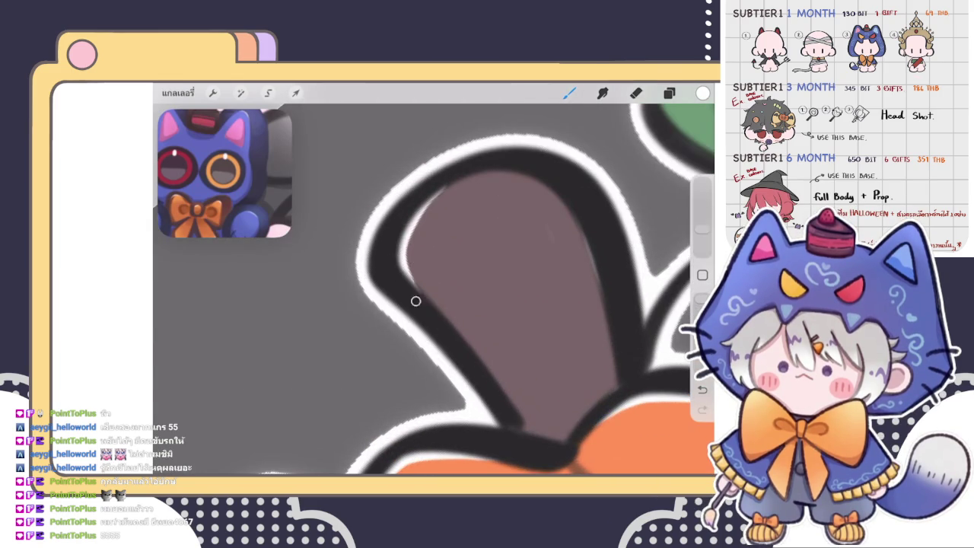
{"action": "key", "text": "ctrl+z"}
{"action": "key", "text": "ctrl+shift+z"}
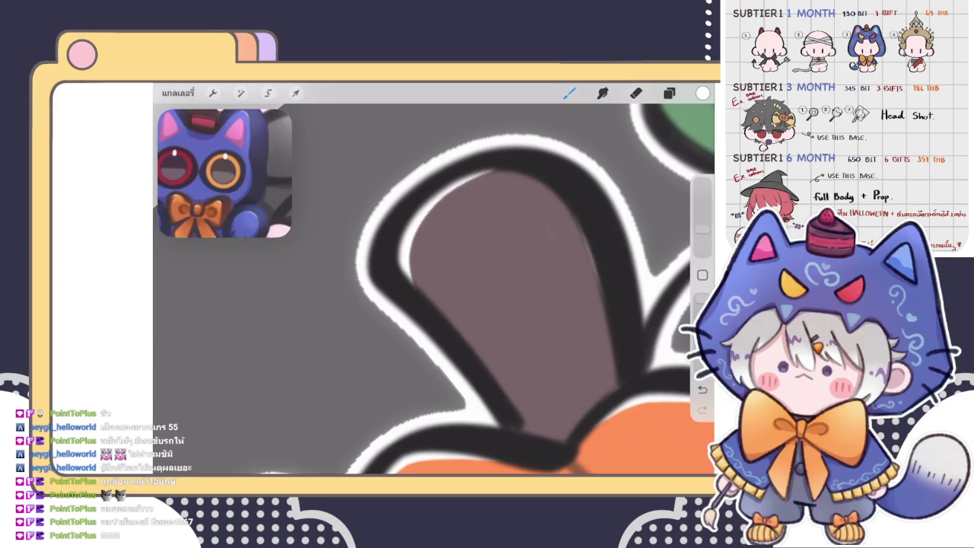
{"action": "scroll", "coordinate": [525, 281], "scroll_direction": "up", "scroll_amount": 3}
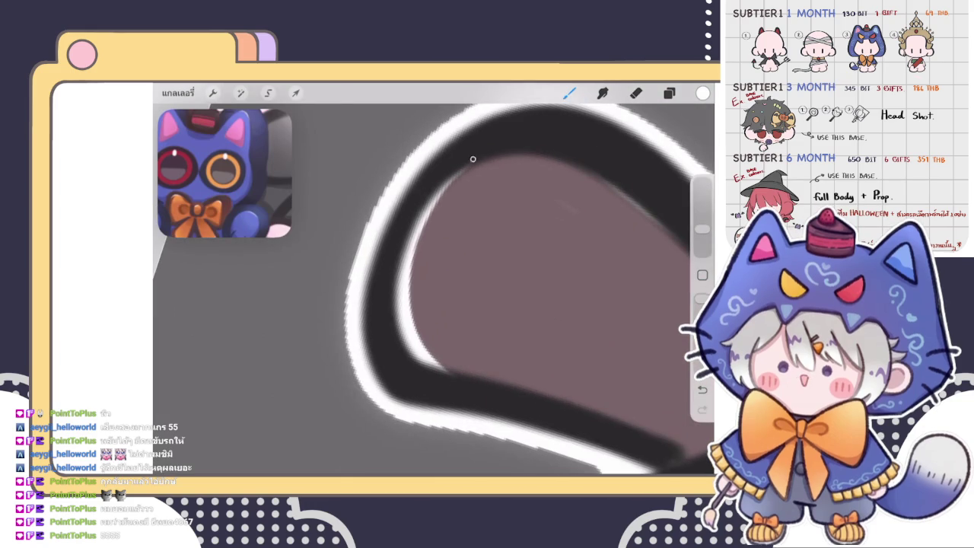
{"action": "left_click", "coordinate": [636, 92]}
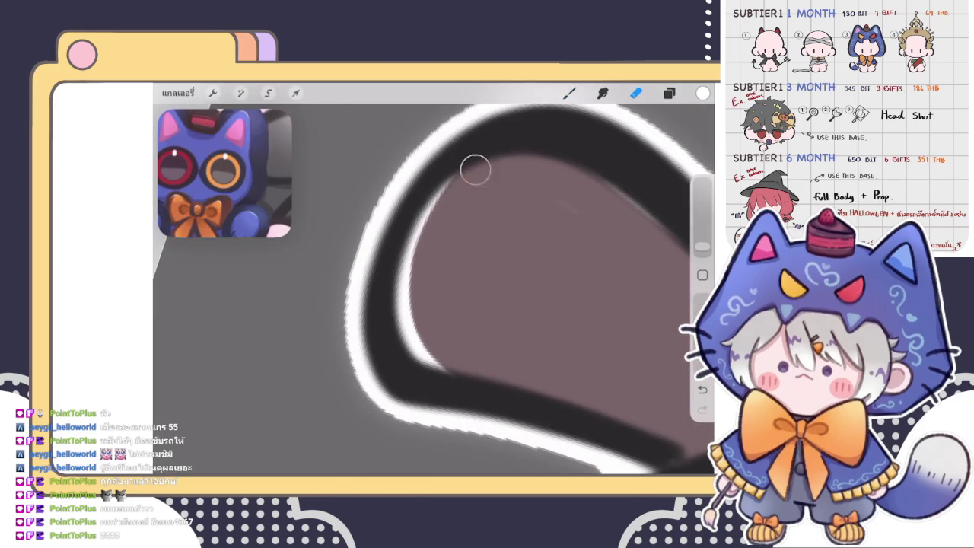
{"action": "mouse_move", "coordinate": [474, 167]}
{"action": "left_mouse_down"}
{"action": "mouse_move", "coordinate": [424, 266]}
{"action": "mouse_move", "coordinate": [439, 208]}
{"action": "mouse_move", "coordinate": [423, 276]}
{"action": "mouse_move", "coordinate": [430, 252]}
{"action": "mouse_move", "coordinate": [428, 327]}
{"action": "mouse_move", "coordinate": [428, 309]}
{"action": "mouse_move", "coordinate": [463, 365]}
{"action": "mouse_move", "coordinate": [434, 343]}
{"action": "mouse_move", "coordinate": [427, 315]}
{"action": "left_mouse_up"}
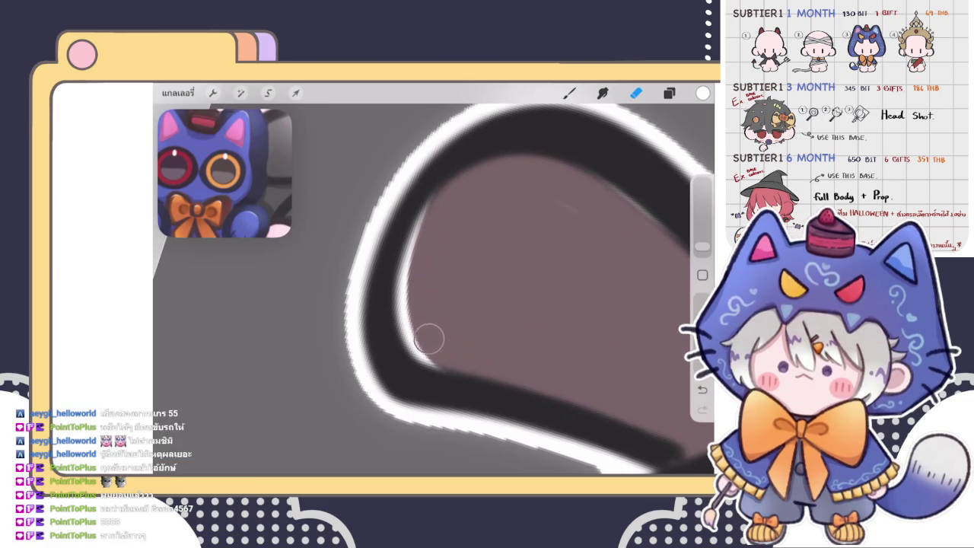
- Back on the Brush, lighten the stem's left outline and redraw a thin inner-edge highlight
{"action": "scroll", "coordinate": [498, 288], "scroll_direction": "down", "scroll_amount": 5}
{"action": "scroll", "coordinate": [433, 289], "scroll_direction": "down", "scroll_amount": 5}
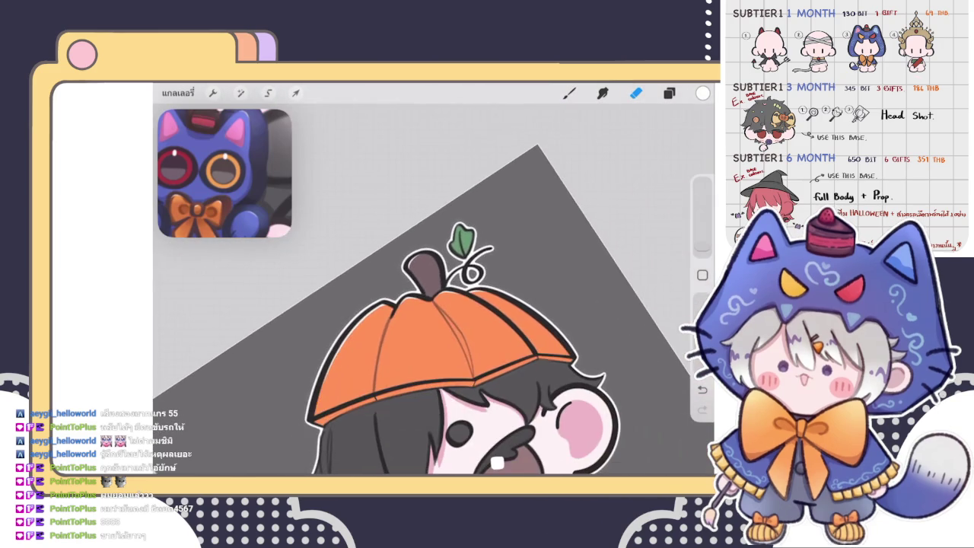
{"action": "scroll", "coordinate": [434, 289], "scroll_direction": "up", "scroll_amount": 4}
{"action": "key", "text": "b"}
{"action": "scroll", "coordinate": [429, 243], "scroll_direction": "up", "scroll_amount": 3}
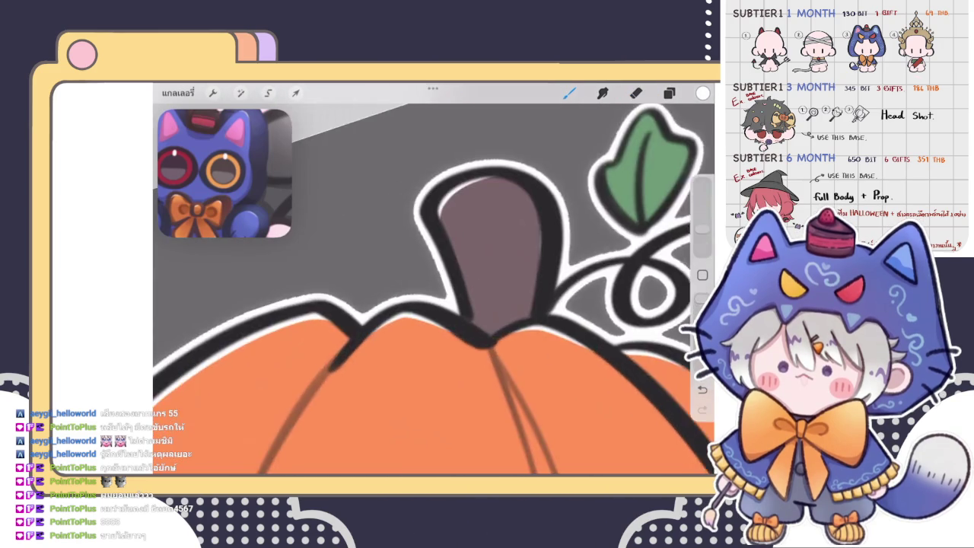
{"action": "scroll", "coordinate": [430, 244], "scroll_direction": "up", "scroll_amount": 3}
{"action": "left_click_drag", "start_coordinate": [423, 248], "coordinate": [424, 267]}
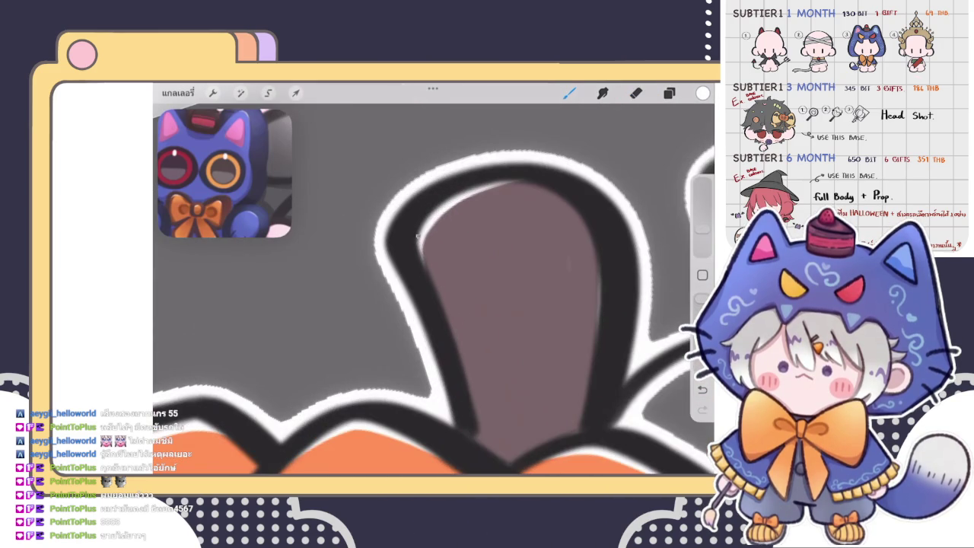
{"action": "scroll", "coordinate": [433, 289], "scroll_direction": "up", "scroll_amount": 2}
{"action": "scroll", "coordinate": [433, 289], "scroll_direction": "up", "scroll_amount": 2}
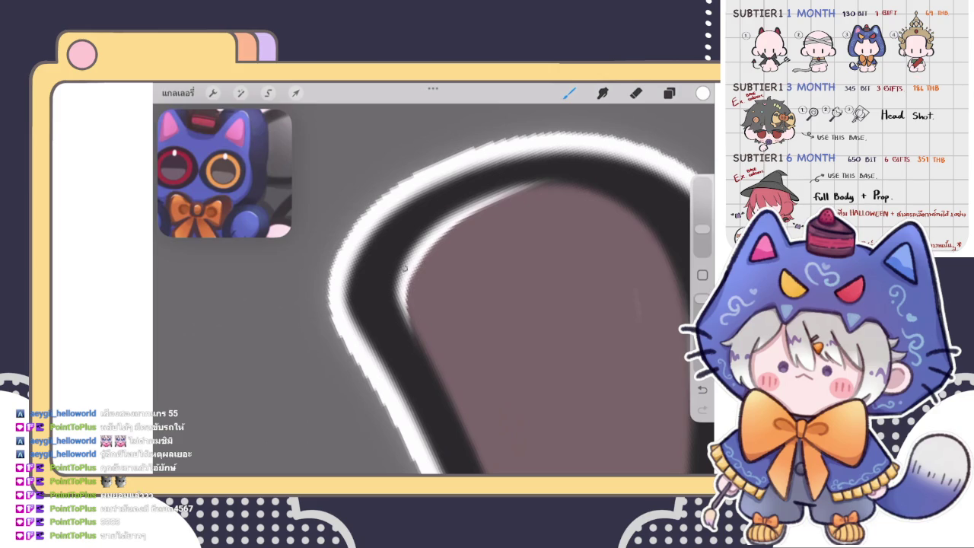
{"action": "left_click_drag", "start_coordinate": [396, 311], "coordinate": [446, 222]}
{"action": "scroll", "coordinate": [433, 289], "scroll_direction": "down", "scroll_amount": 3}
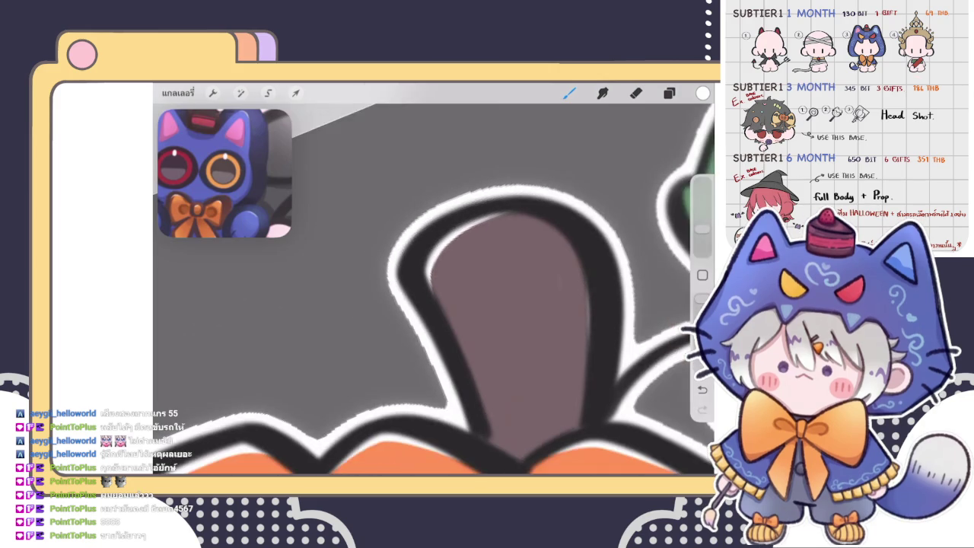
{"action": "scroll", "coordinate": [434, 289], "scroll_direction": "up", "scroll_amount": 3}
- Toggle the Layers panel, undo the last stroke, and highlight the leaf's upper-left edge
{"action": "left_click", "coordinate": [669, 93]}
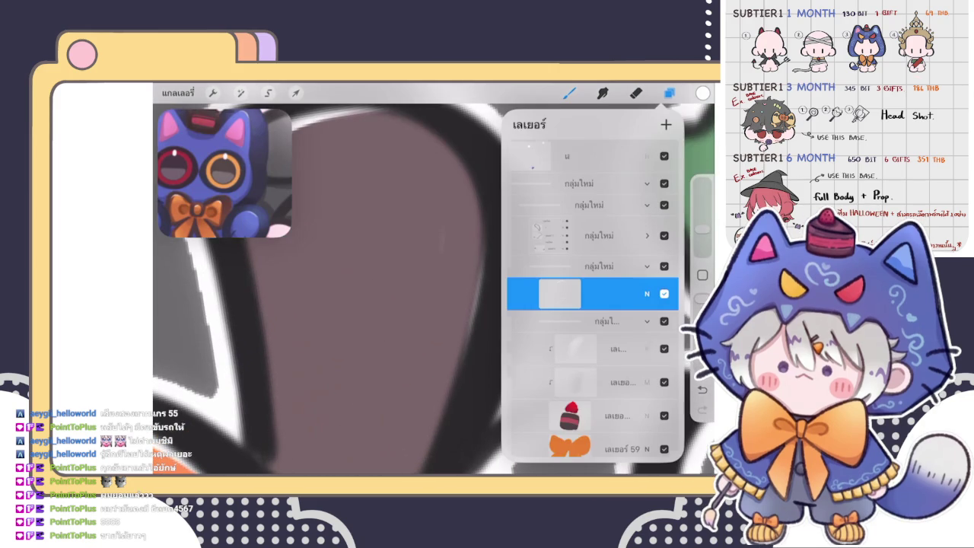
{"action": "scroll", "coordinate": [433, 289], "scroll_direction": "down", "scroll_amount": 3}
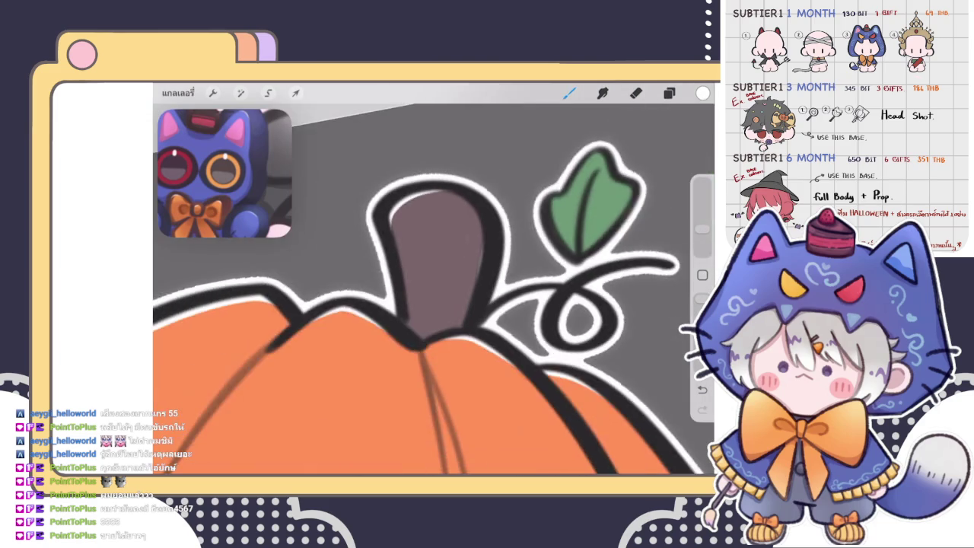
{"action": "scroll", "coordinate": [434, 289], "scroll_direction": "down", "scroll_amount": 2}
{"action": "scroll", "coordinate": [525, 228], "scroll_direction": "up", "scroll_amount": 3}
{"action": "scroll", "coordinate": [525, 228], "scroll_direction": "up", "scroll_amount": 3}
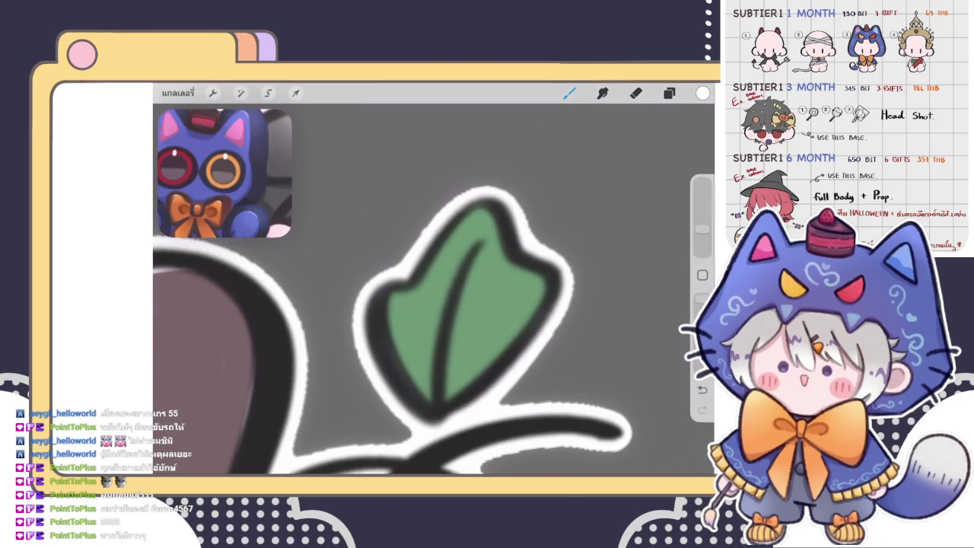
{"action": "scroll", "coordinate": [457, 304], "scroll_direction": "up", "scroll_amount": 1}
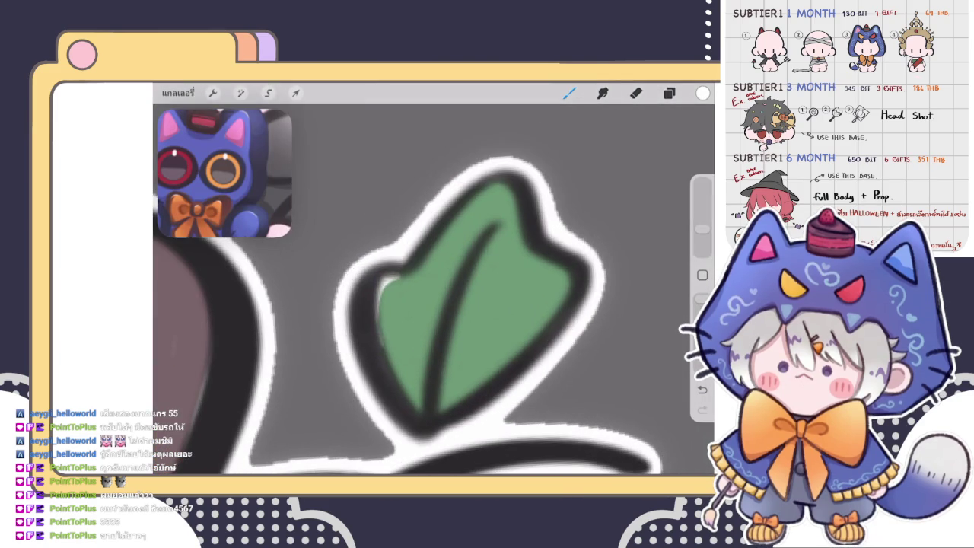
{"action": "key", "text": "ctrl+z"}
{"action": "left_click_drag", "start_coordinate": [379, 304], "coordinate": [400, 279]}
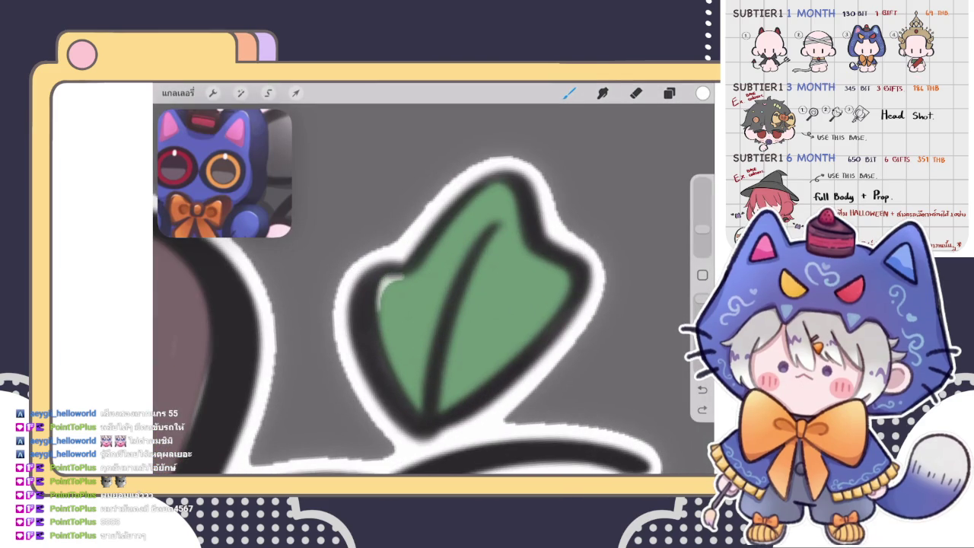
- Add light strokes along the leaf's top edge, then erase the excess with a larger Eraser
{"action": "key", "text": "e"}
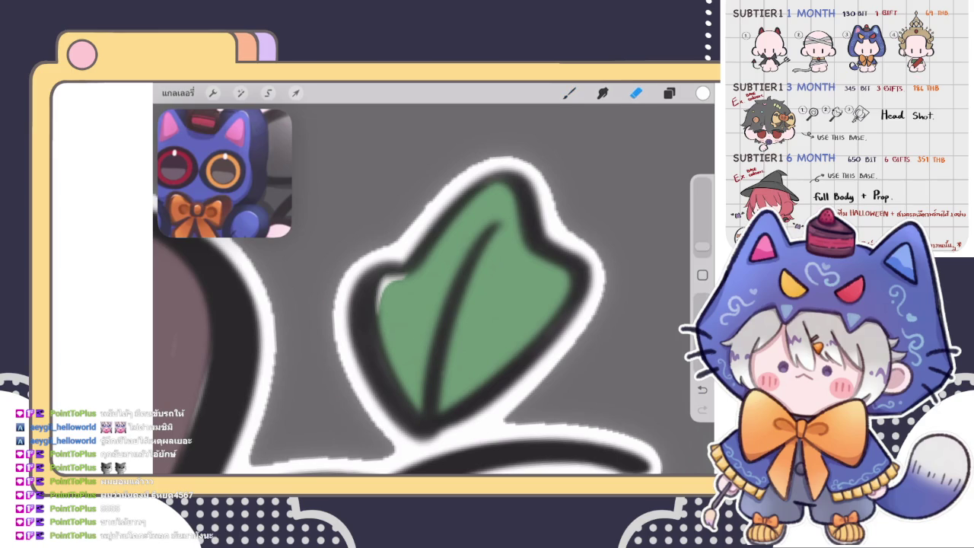
{"action": "key", "text": "b"}
{"action": "left_click_drag", "start_coordinate": [470, 202], "coordinate": [518, 182]}
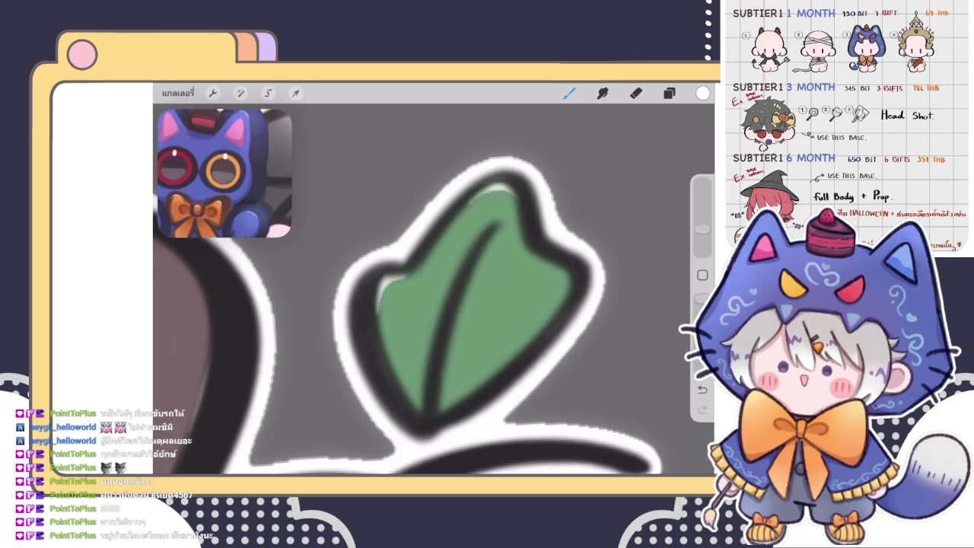
{"action": "left_click_drag", "start_coordinate": [464, 207], "coordinate": [507, 184]}
{"action": "left_click_drag", "start_coordinate": [702, 228], "coordinate": [702, 246]}
{"action": "key", "text": "e"}
{"action": "left_click_drag", "start_coordinate": [487, 222], "coordinate": [494, 199]}
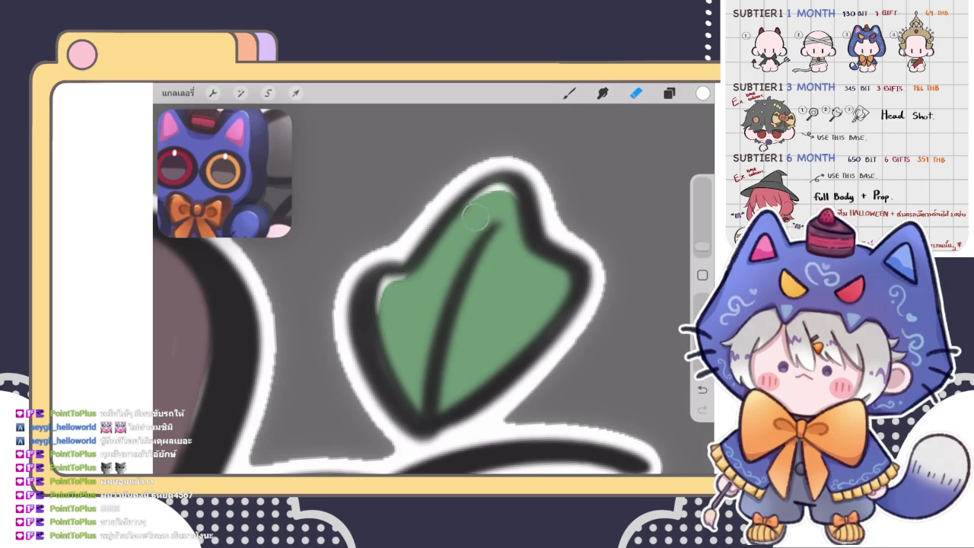
{"action": "scroll", "coordinate": [434, 304], "scroll_direction": "down", "scroll_amount": 5}
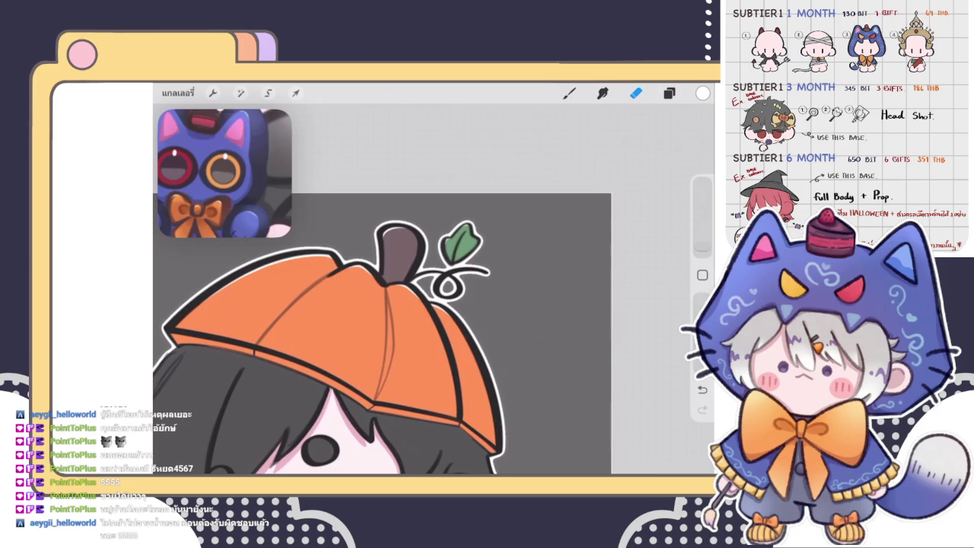
- Zoom out over the chibi boy and blue cat, then switch from Eraser to Brush
{"action": "scroll", "coordinate": [403, 335], "scroll_direction": "down", "scroll_amount": 5}
{"action": "scroll", "coordinate": [426, 304], "scroll_direction": "down", "scroll_amount": 3}
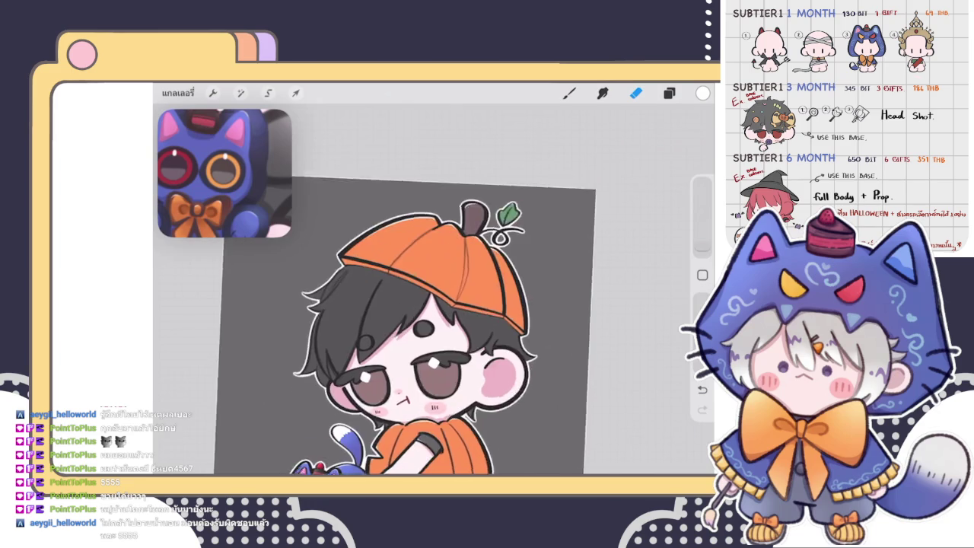
{"action": "scroll", "coordinate": [426, 305], "scroll_direction": "down", "scroll_amount": 2}
{"action": "scroll", "coordinate": [434, 304], "scroll_direction": "up", "scroll_amount": 3}
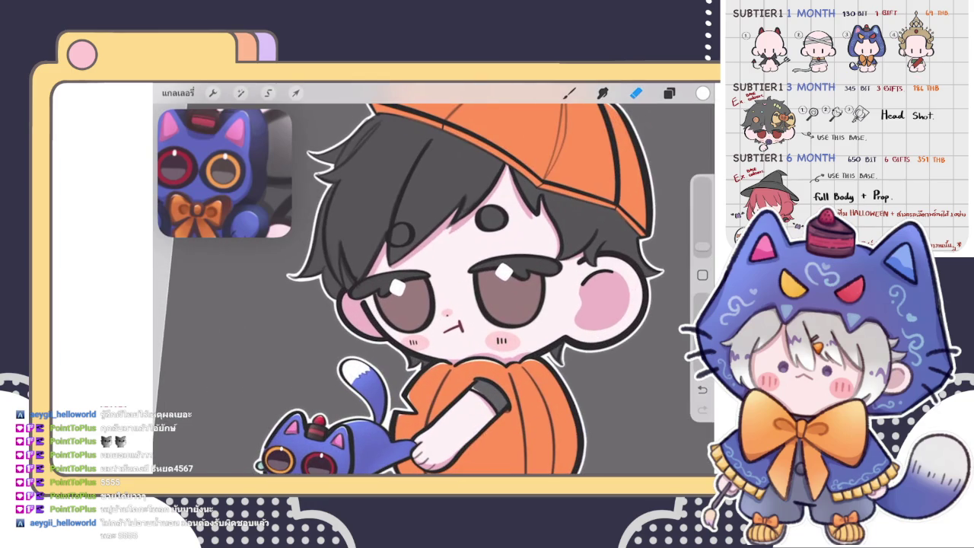
{"action": "key", "text": "b"}
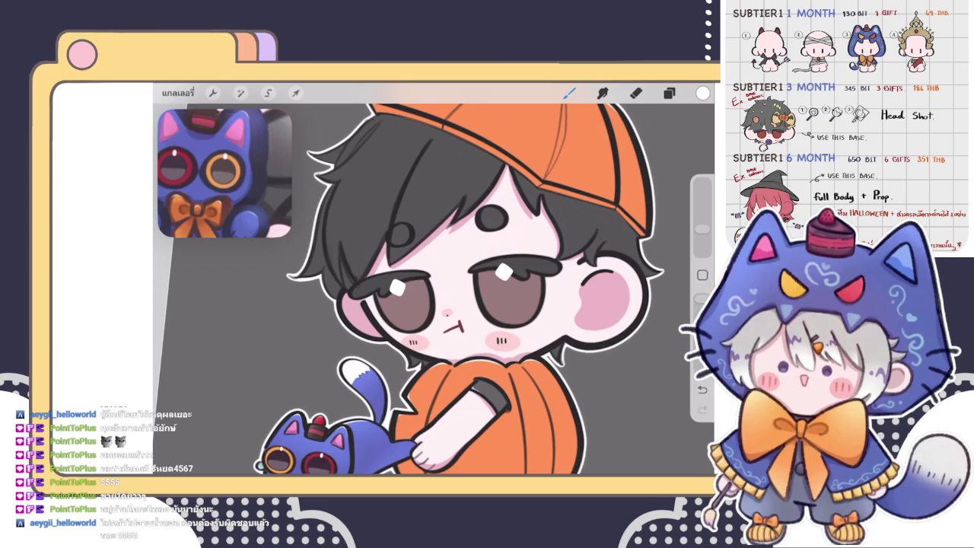
- Try a white highlight along the eye's inner-left edge, trim it, then undo it
{"action": "scroll", "coordinate": [395, 289], "scroll_direction": "up", "scroll_amount": 10}
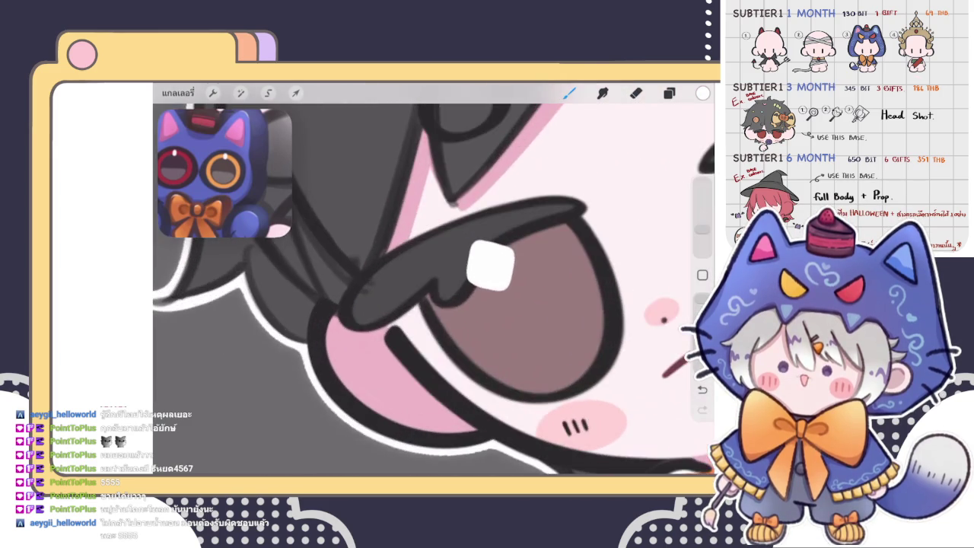
{"action": "scroll", "coordinate": [434, 289], "scroll_direction": "up", "scroll_amount": 5}
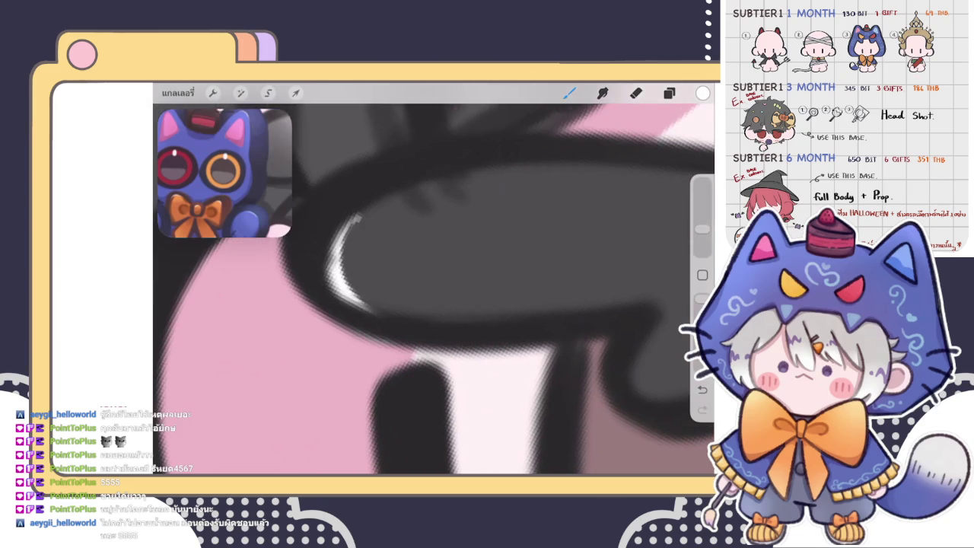
{"action": "key", "text": "ctrl+z"}
{"action": "left_click_drag", "start_coordinate": [344, 222], "coordinate": [429, 321]}
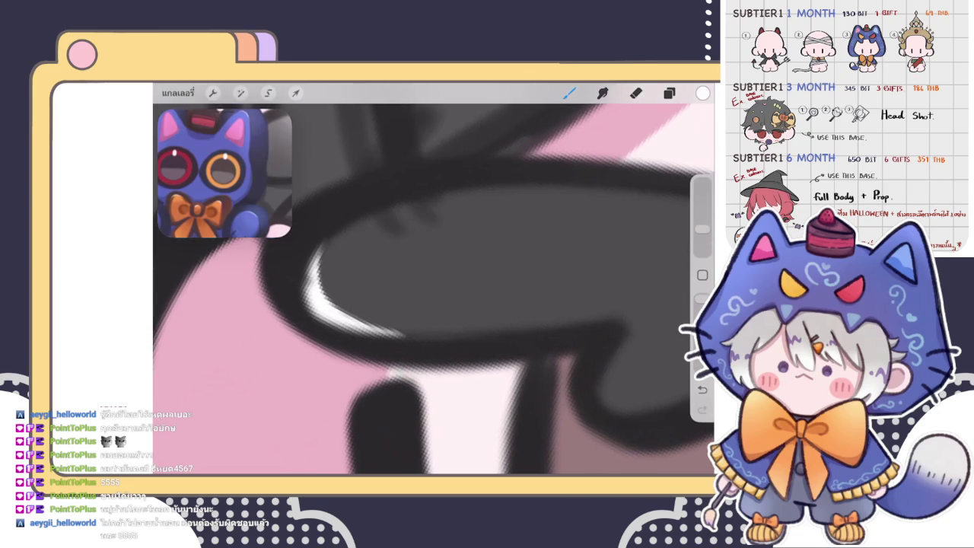
{"action": "left_click_drag", "start_coordinate": [333, 327], "coordinate": [449, 336]}
{"action": "key", "text": "e"}
{"action": "mouse_move", "coordinate": [343, 250]}
{"action": "left_mouse_down"}
{"action": "mouse_move", "coordinate": [345, 292]}
{"action": "mouse_move", "coordinate": [439, 313]}
{"action": "mouse_move", "coordinate": [374, 299]}
{"action": "left_mouse_up"}
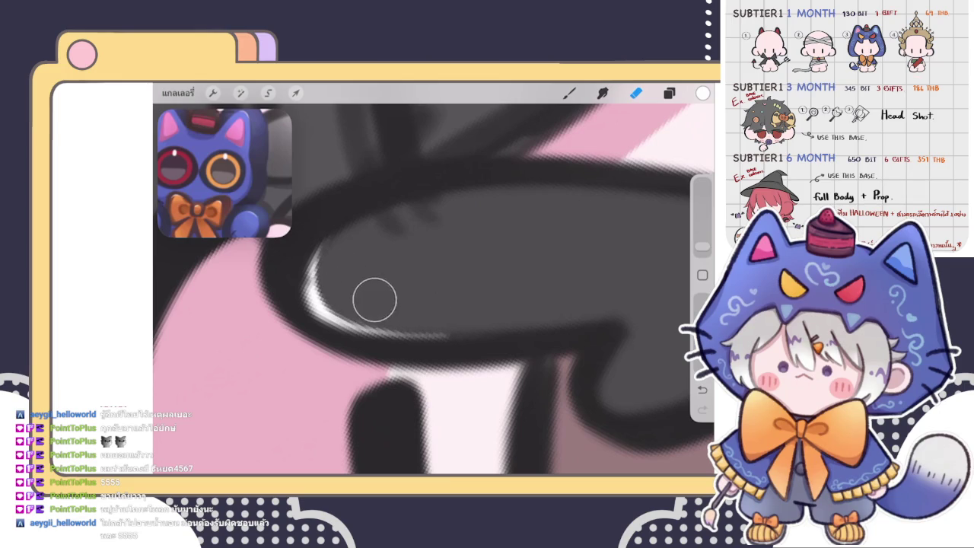
{"action": "scroll", "coordinate": [434, 289], "scroll_direction": "down", "scroll_amount": 5}
{"action": "scroll", "coordinate": [433, 289], "scroll_direction": "down", "scroll_amount": 3}
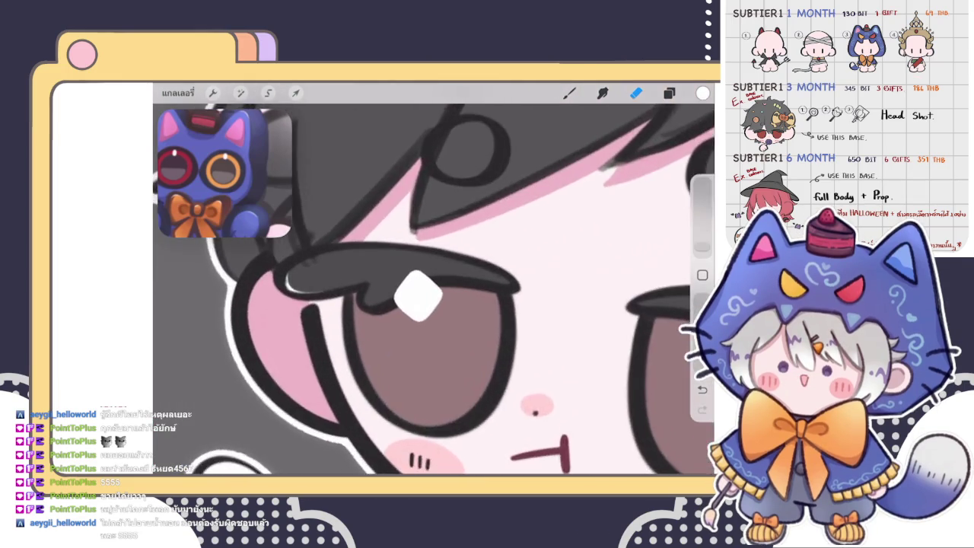
{"action": "scroll", "coordinate": [404, 334], "scroll_direction": "up", "scroll_amount": 3}
{"action": "scroll", "coordinate": [404, 334], "scroll_direction": "up", "scroll_amount": 3}
{"action": "scroll", "coordinate": [404, 334], "scroll_direction": "up", "scroll_amount": 2}
{"action": "key", "text": "b"}
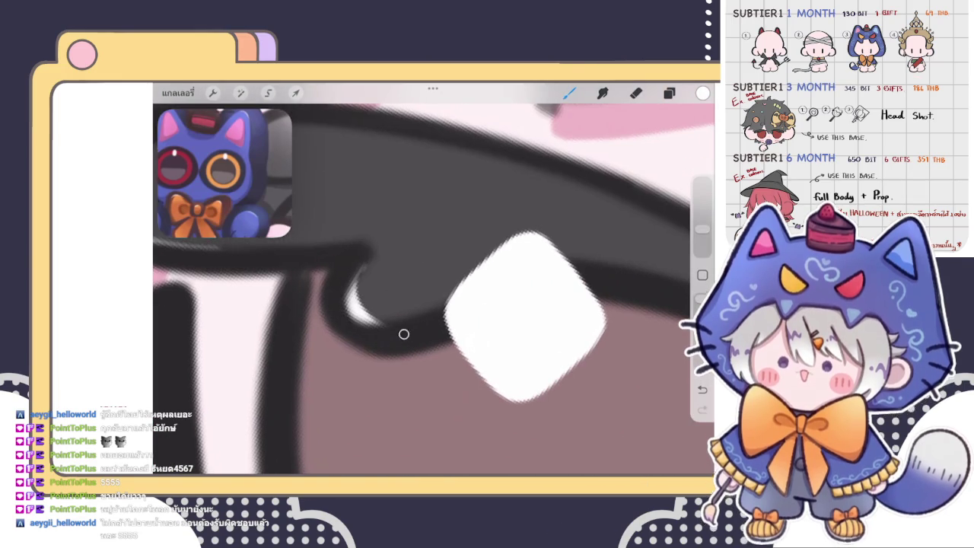
{"action": "scroll", "coordinate": [404, 334], "scroll_direction": "up", "scroll_amount": 2}
{"action": "key", "text": "ctrl+z"}
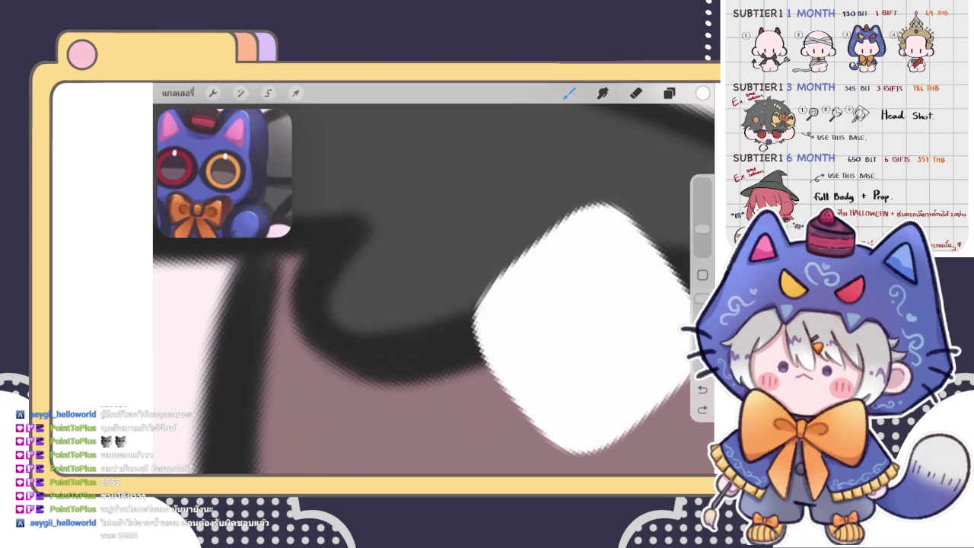
- Paint a light highlight up the eye's inner curve and trim its edge with the Eraser
{"action": "scroll", "coordinate": [434, 289], "scroll_direction": "left", "scroll_amount": 3}
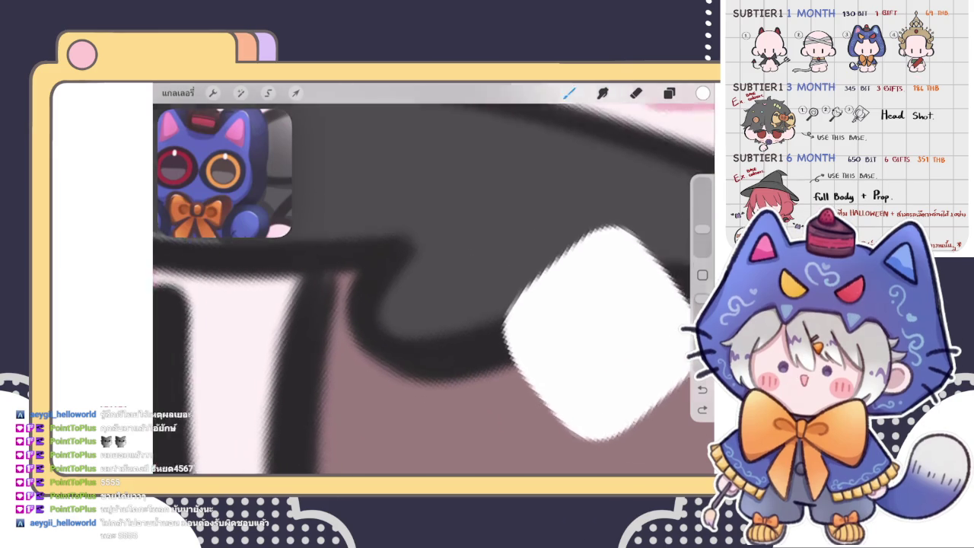
{"action": "left_click_drag", "start_coordinate": [371, 262], "coordinate": [414, 346]}
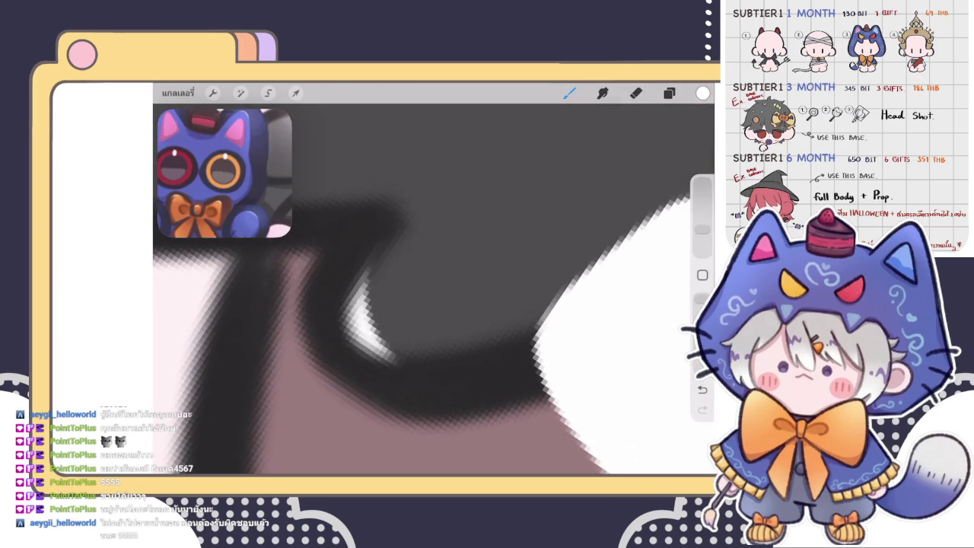
{"action": "scroll", "coordinate": [433, 289], "scroll_direction": "up", "scroll_amount": 2}
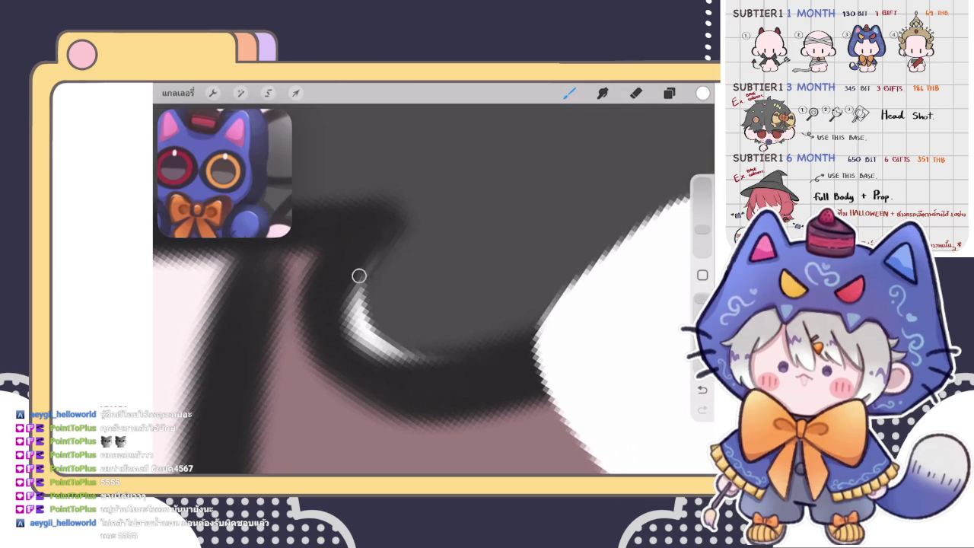
{"action": "left_click_drag", "start_coordinate": [362, 265], "coordinate": [373, 313]}
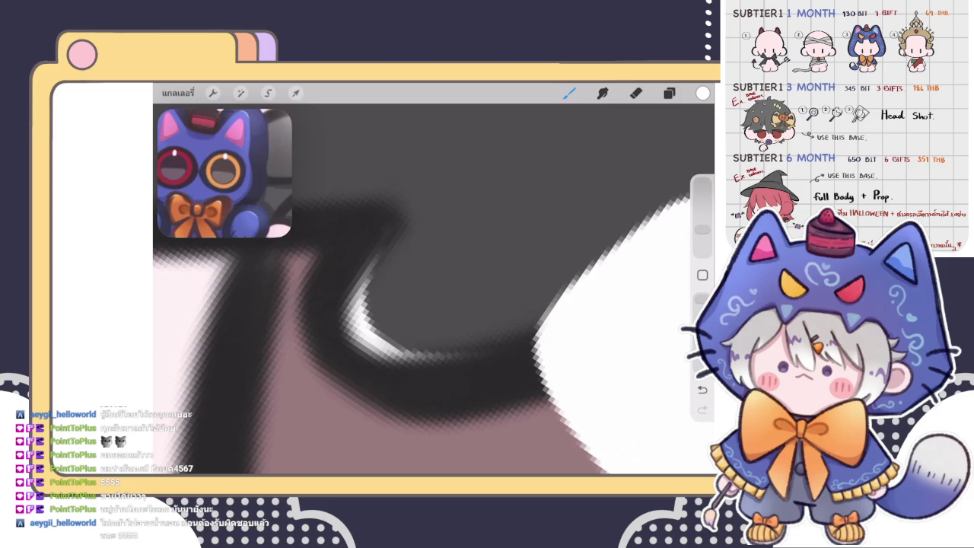
{"action": "left_click", "coordinate": [635, 92]}
{"action": "left_click_drag", "start_coordinate": [403, 295], "coordinate": [402, 314]}
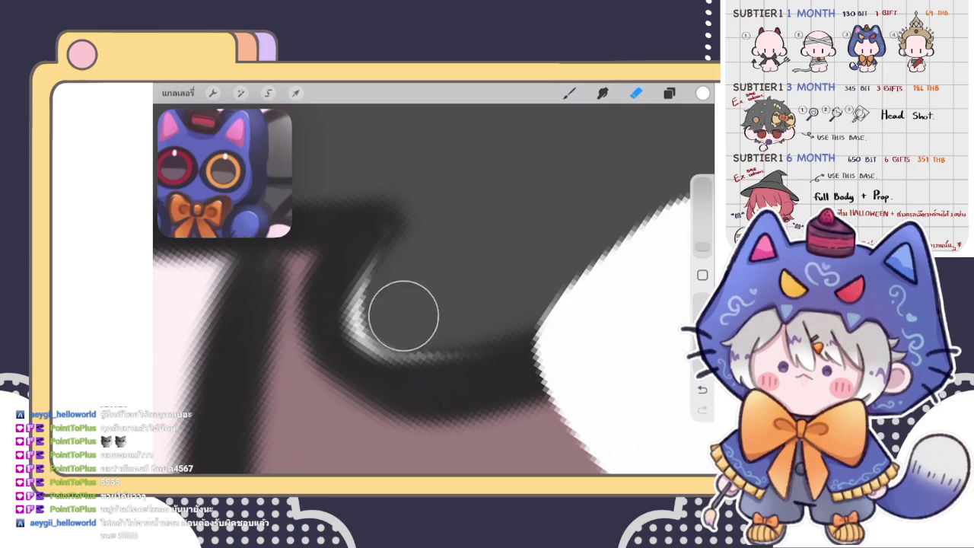
{"action": "key", "text": "ctrl+z"}
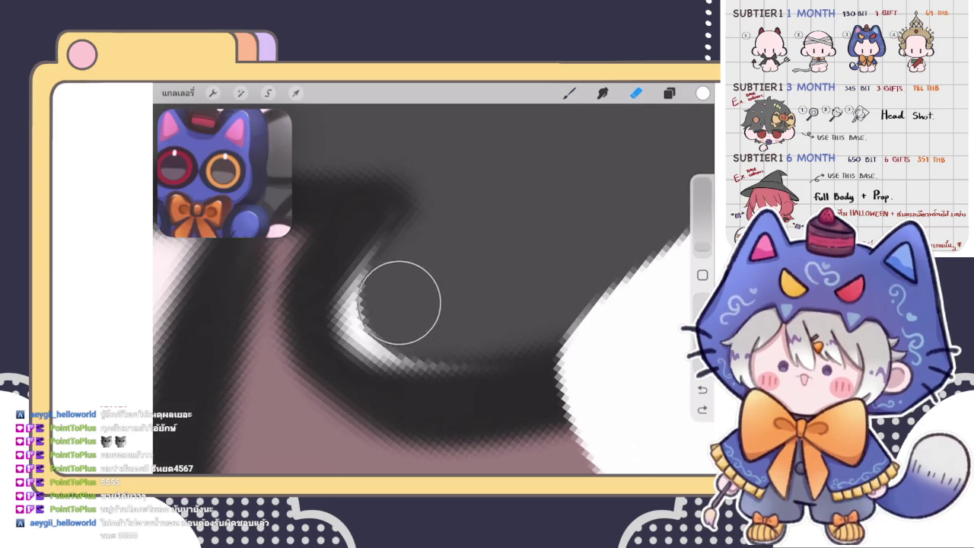
{"action": "left_click_drag", "start_coordinate": [398, 309], "coordinate": [406, 276]}
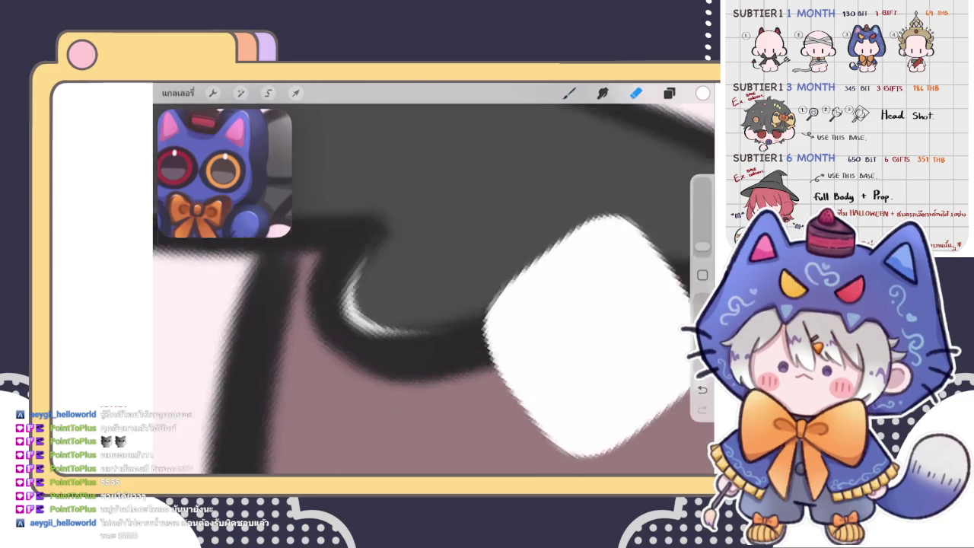
{"action": "scroll", "coordinate": [433, 289], "scroll_direction": "down", "scroll_amount": 5}
{"action": "scroll", "coordinate": [434, 289], "scroll_direction": "down", "scroll_amount": 3}
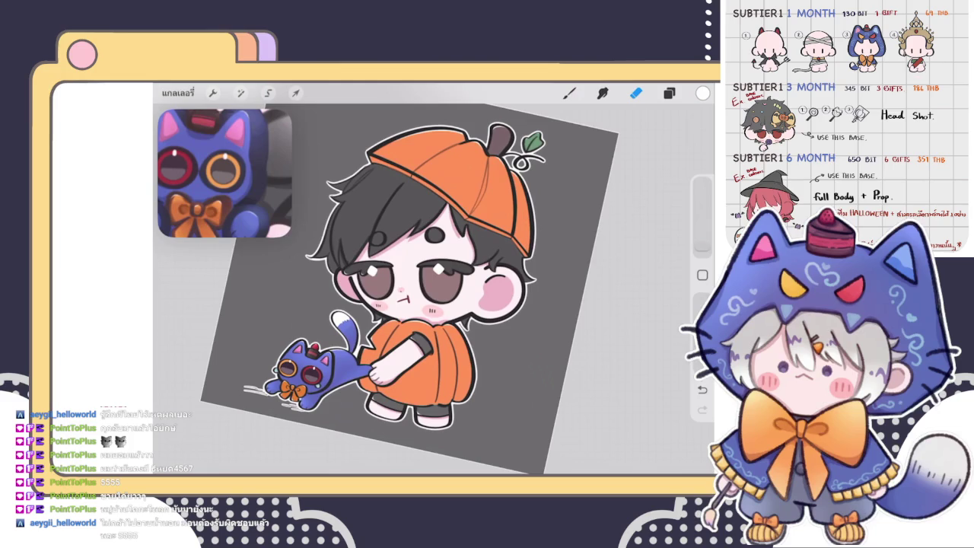
- Paint a white highlight along the eye's dark outline, redrawing it once
{"action": "key", "text": "b"}
{"action": "scroll", "coordinate": [433, 289], "scroll_direction": "up", "scroll_amount": 5}
{"action": "scroll", "coordinate": [434, 289], "scroll_direction": "up", "scroll_amount": 5}
{"action": "scroll", "coordinate": [434, 289], "scroll_direction": "up", "scroll_amount": 5}
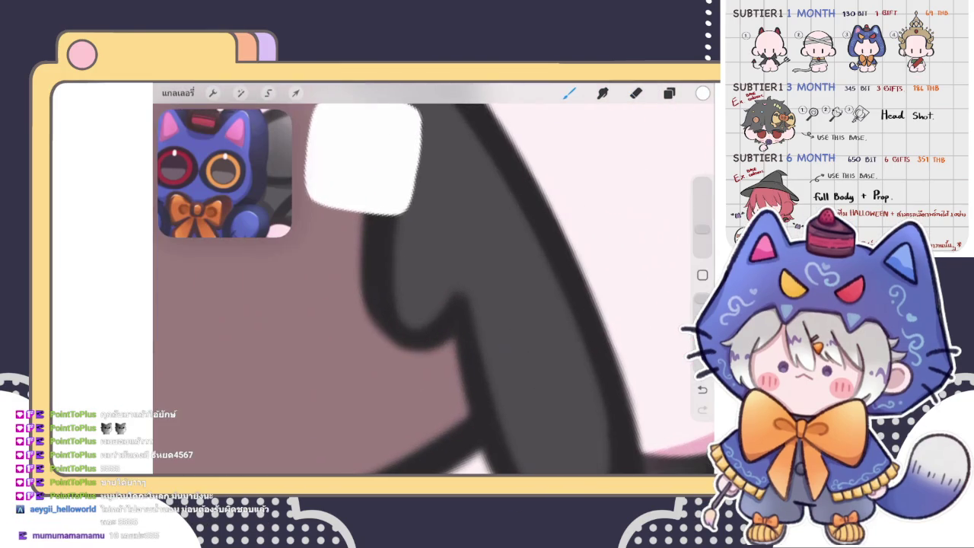
{"action": "left_click_drag", "start_coordinate": [390, 294], "coordinate": [425, 328]}
{"action": "scroll", "coordinate": [434, 289], "scroll_direction": "up", "scroll_amount": 2}
{"action": "key", "text": "ctrl+z"}
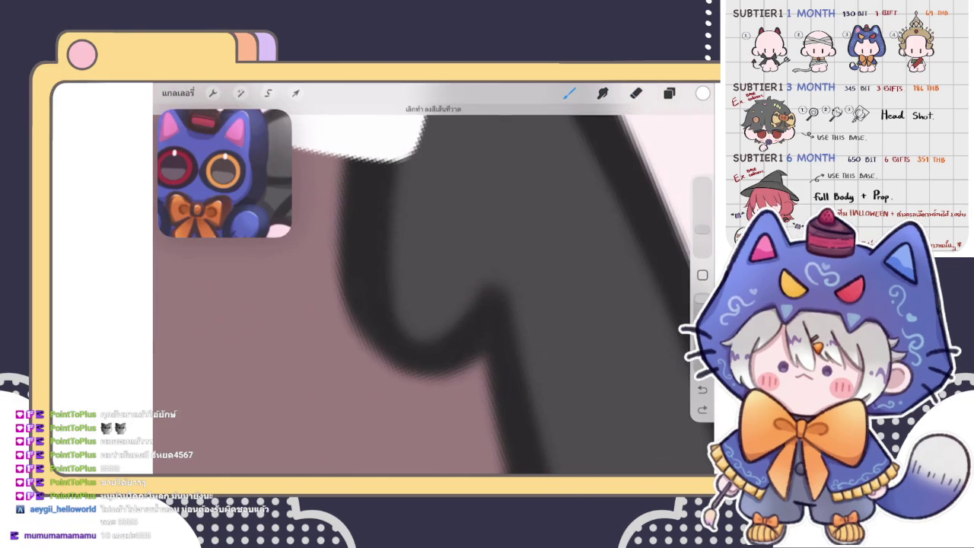
{"action": "mouse_move", "coordinate": [386, 273]}
{"action": "left_mouse_down"}
{"action": "mouse_move", "coordinate": [426, 340]}
{"action": "mouse_move", "coordinate": [476, 305]}
{"action": "mouse_move", "coordinate": [423, 304]}
{"action": "mouse_move", "coordinate": [406, 278]}
{"action": "mouse_move", "coordinate": [438, 274]}
{"action": "mouse_move", "coordinate": [445, 305]}
{"action": "left_mouse_up"}
- Try another white stroke along the dark outline and undo it
{"action": "key", "text": "e"}
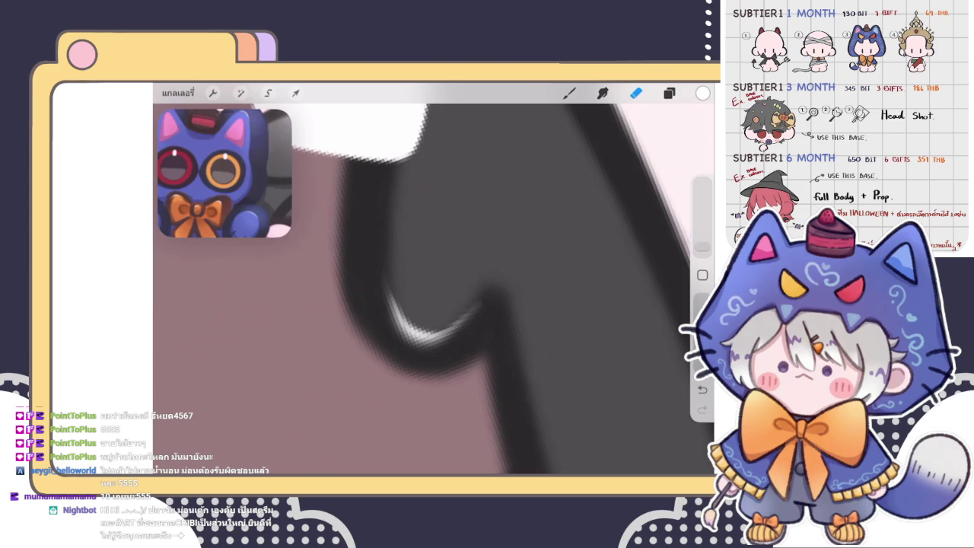
{"action": "scroll", "coordinate": [434, 289], "scroll_direction": "down", "scroll_amount": 3}
{"action": "scroll", "coordinate": [434, 289], "scroll_direction": "down", "scroll_amount": 2}
{"action": "scroll", "coordinate": [434, 289], "scroll_direction": "down", "scroll_amount": 3}
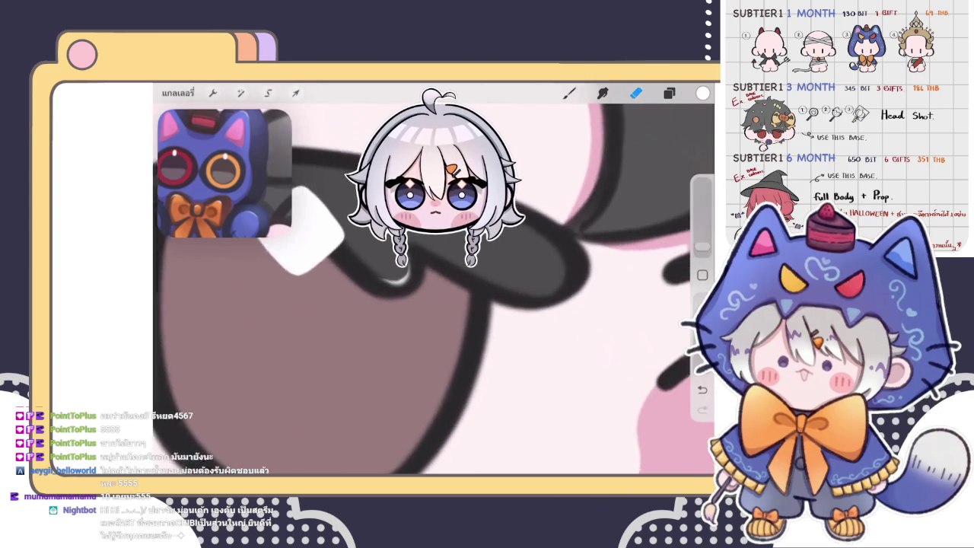
{"action": "scroll", "coordinate": [434, 289], "scroll_direction": "down", "scroll_amount": 2}
{"action": "scroll", "coordinate": [434, 289], "scroll_direction": "down", "scroll_amount": 2}
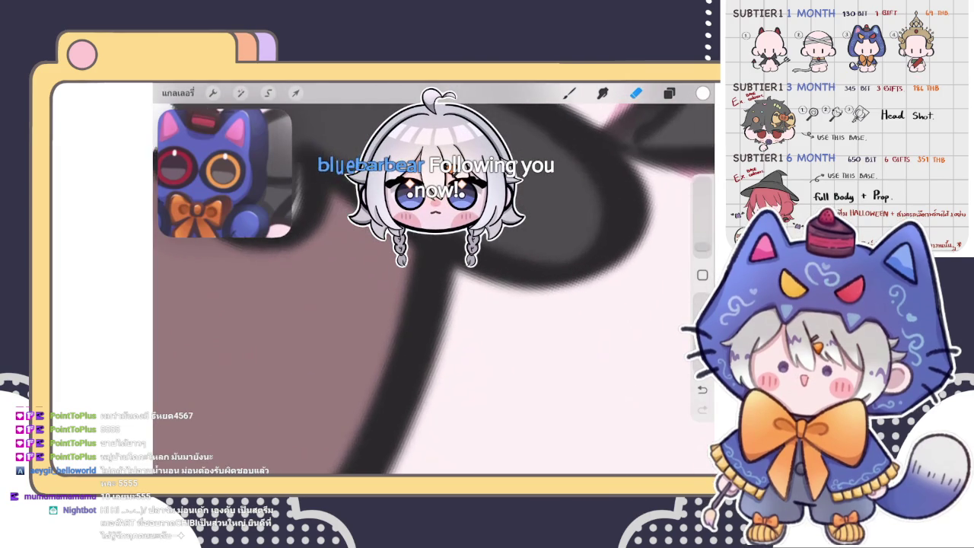
{"action": "scroll", "coordinate": [434, 289], "scroll_direction": "down", "scroll_amount": 2}
{"action": "scroll", "coordinate": [434, 289], "scroll_direction": "down", "scroll_amount": 2}
{"action": "scroll", "coordinate": [433, 289], "scroll_direction": "up", "scroll_amount": 2}
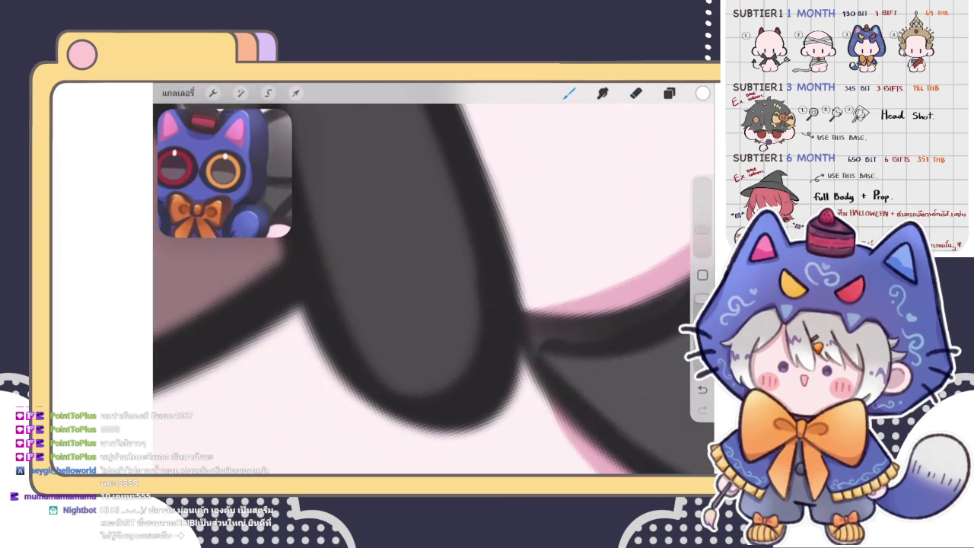
{"action": "key", "text": "b"}
{"action": "left_click_drag", "start_coordinate": [332, 289], "coordinate": [468, 371]}
{"action": "scroll", "coordinate": [434, 289], "scroll_direction": "up", "scroll_amount": 2}
{"action": "key", "text": "ctrl+z"}
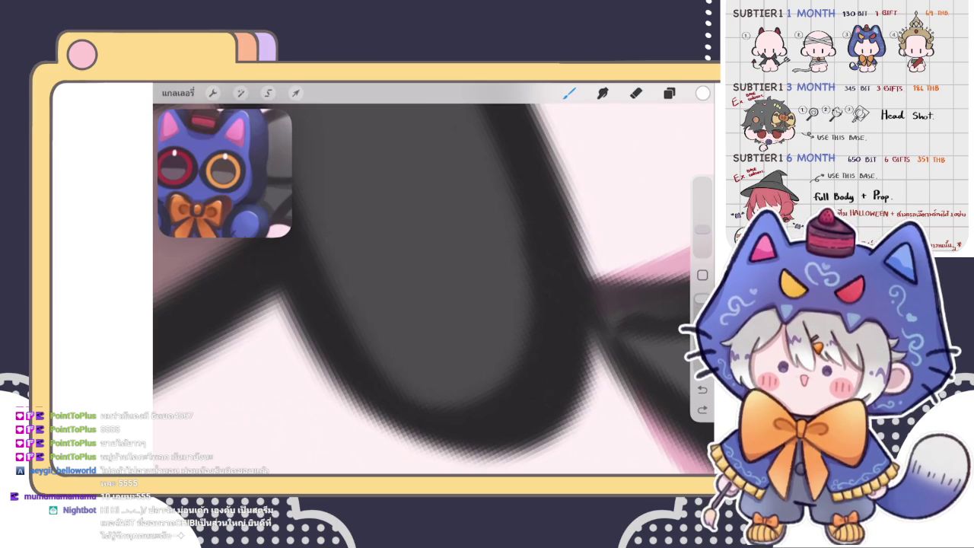
- Paint a white highlight along the oval's lower inner edge and trim it
{"action": "scroll", "coordinate": [434, 279], "scroll_direction": "down", "scroll_amount": 3}
{"action": "left_click_drag", "start_coordinate": [371, 255], "coordinate": [491, 323]}
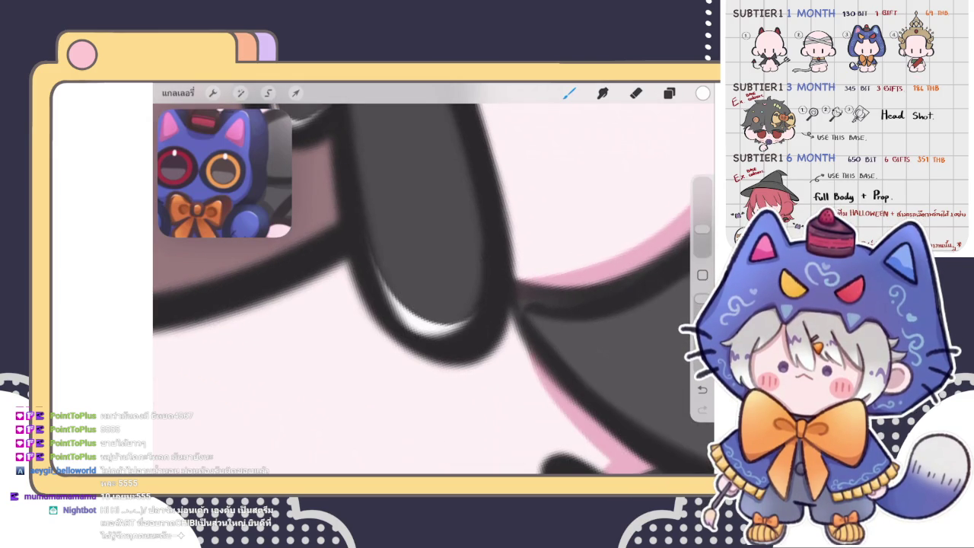
{"action": "scroll", "coordinate": [434, 278], "scroll_direction": "up", "scroll_amount": 2}
{"action": "mouse_move", "coordinate": [399, 342]}
{"action": "left_mouse_down"}
{"action": "mouse_move", "coordinate": [439, 360]}
{"action": "mouse_move", "coordinate": [515, 304]}
{"action": "mouse_move", "coordinate": [519, 282]}
{"action": "left_mouse_up"}
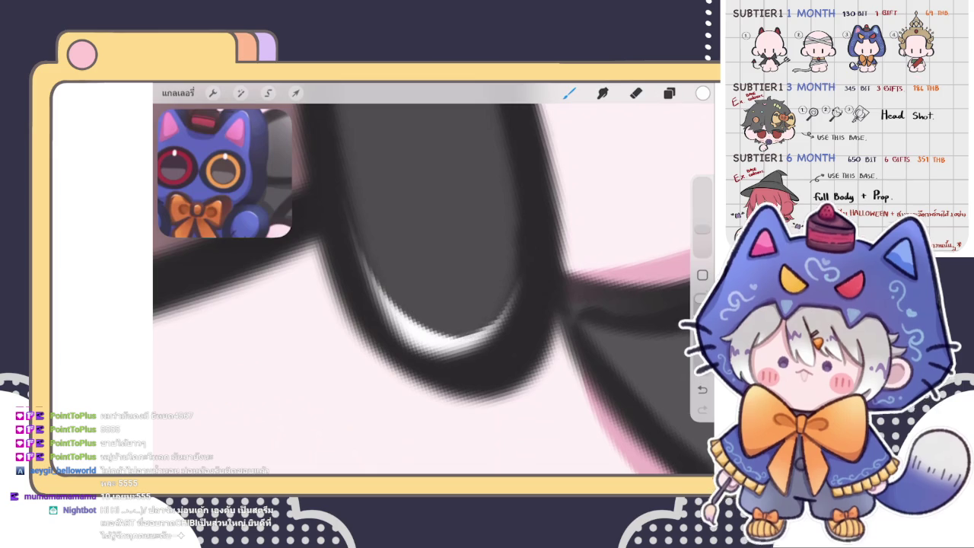
{"action": "key", "text": "e"}
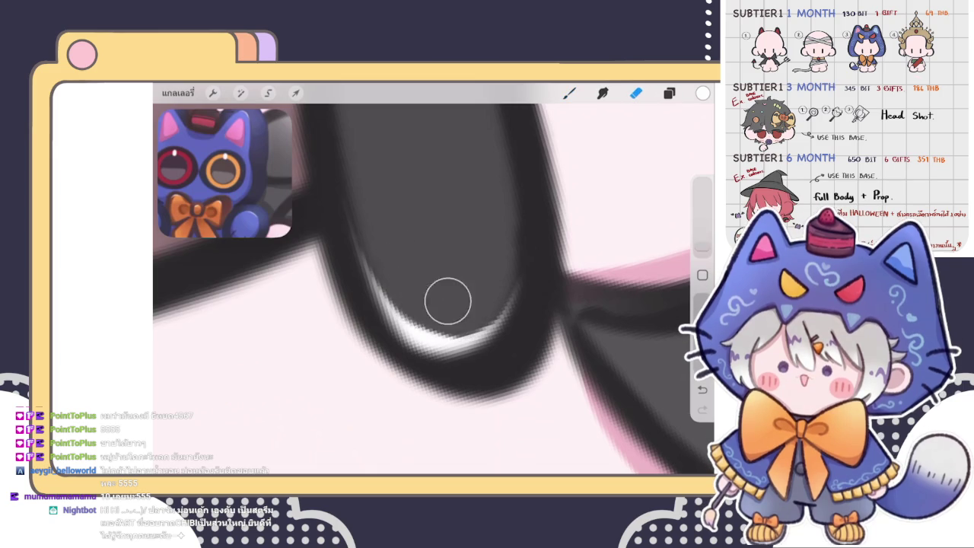
{"action": "mouse_move", "coordinate": [445, 297]}
{"action": "left_mouse_down"}
{"action": "mouse_move", "coordinate": [436, 291]}
{"action": "mouse_move", "coordinate": [430, 302]}
{"action": "mouse_move", "coordinate": [448, 305]}
{"action": "left_mouse_up"}
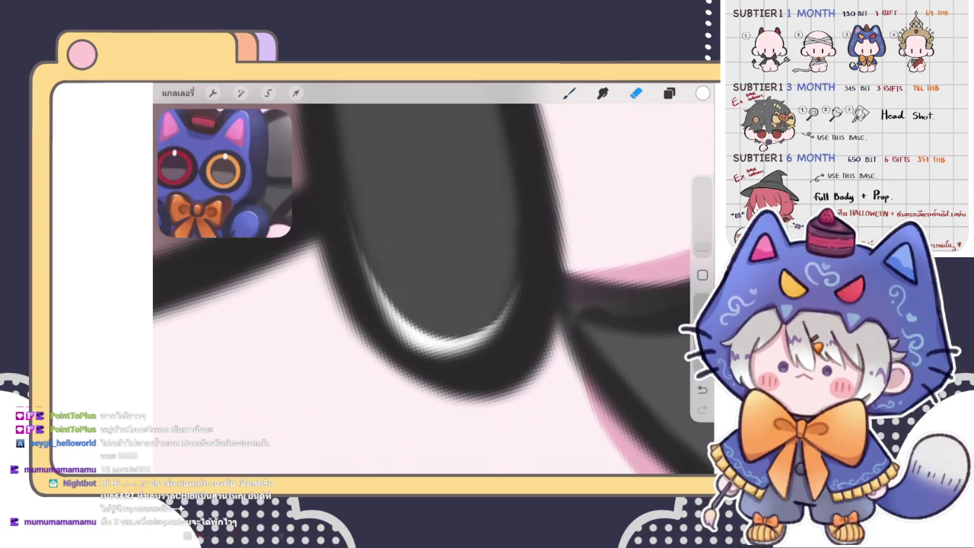
{"action": "scroll", "coordinate": [447, 305], "scroll_direction": "down", "scroll_amount": 2}
{"action": "scroll", "coordinate": [434, 289], "scroll_direction": "down", "scroll_amount": 2}
{"action": "scroll", "coordinate": [433, 290], "scroll_direction": "down", "scroll_amount": 2}
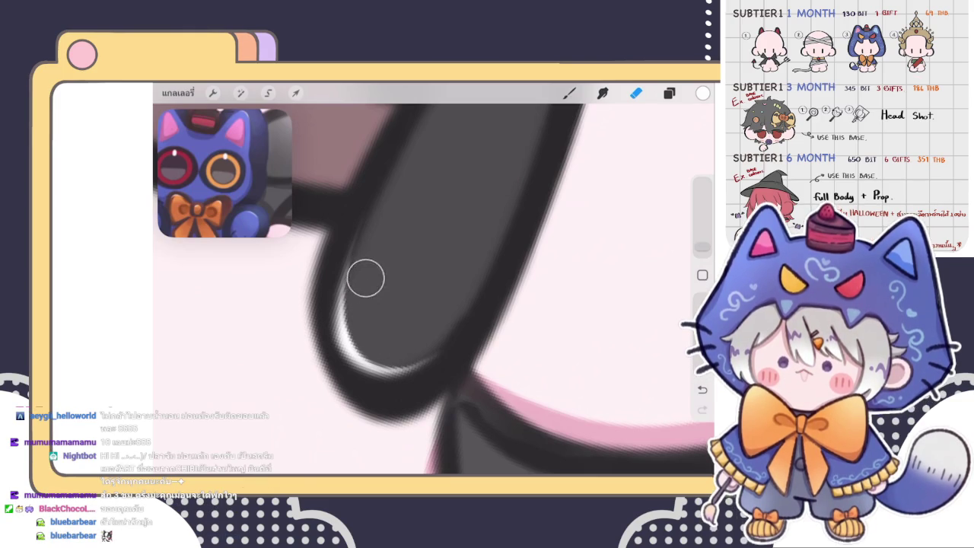
{"action": "scroll", "coordinate": [433, 289], "scroll_direction": "down", "scroll_amount": 2}
{"action": "scroll", "coordinate": [434, 289], "scroll_direction": "down", "scroll_amount": 2}
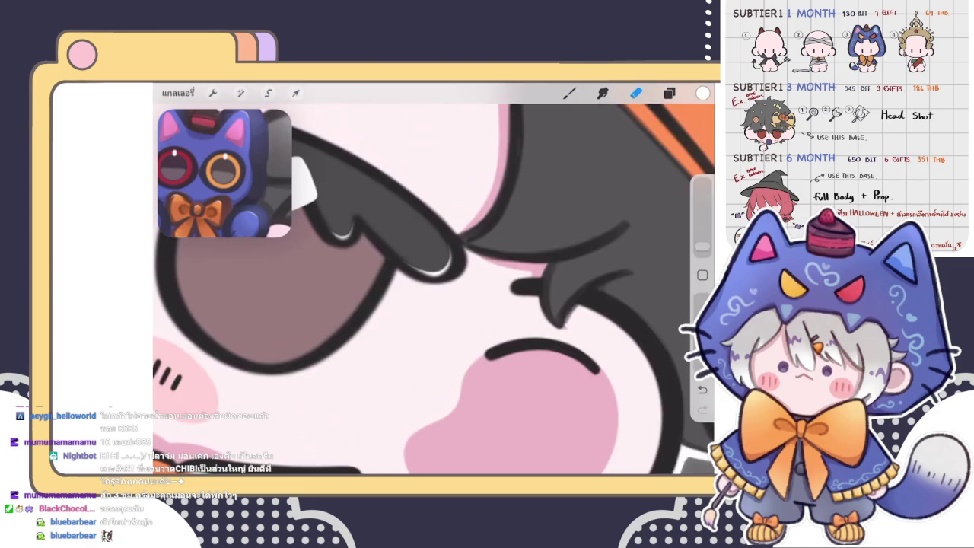
{"action": "scroll", "coordinate": [433, 290], "scroll_direction": "down", "scroll_amount": 2}
{"action": "scroll", "coordinate": [433, 289], "scroll_direction": "down", "scroll_amount": 2}
{"action": "scroll", "coordinate": [433, 289], "scroll_direction": "up", "scroll_amount": 3}
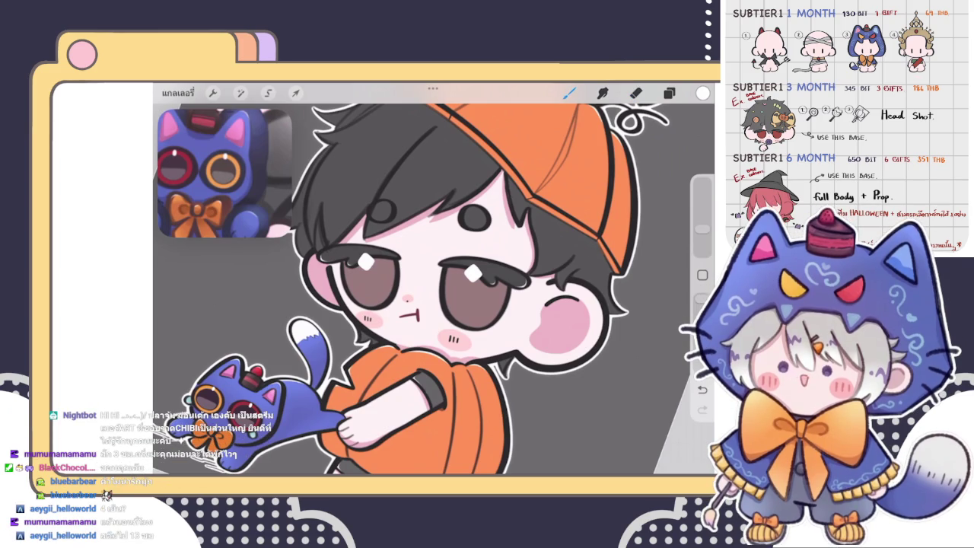
{"action": "key", "text": "b"}
{"action": "scroll", "coordinate": [433, 289], "scroll_direction": "down", "scroll_amount": 5}
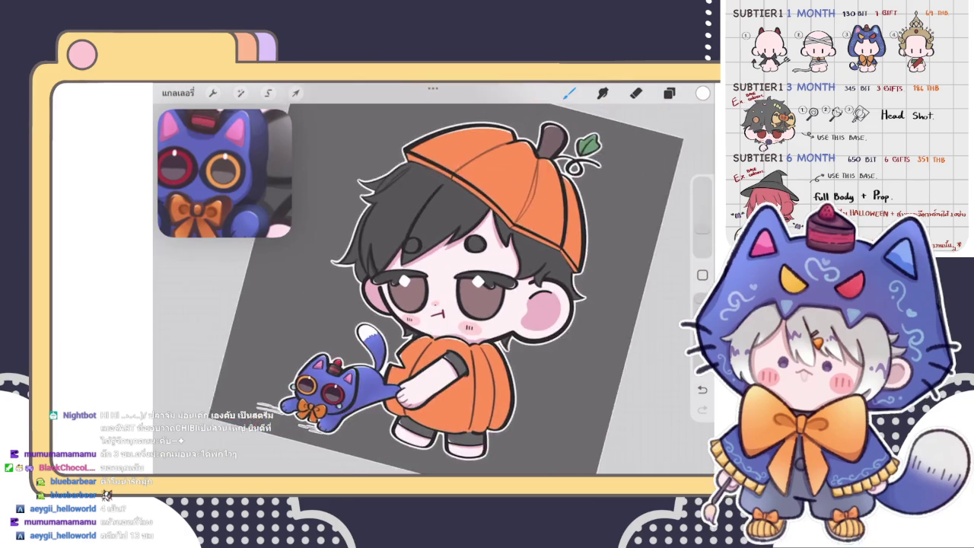
{"action": "scroll", "coordinate": [434, 289], "scroll_direction": "up", "scroll_amount": 2}
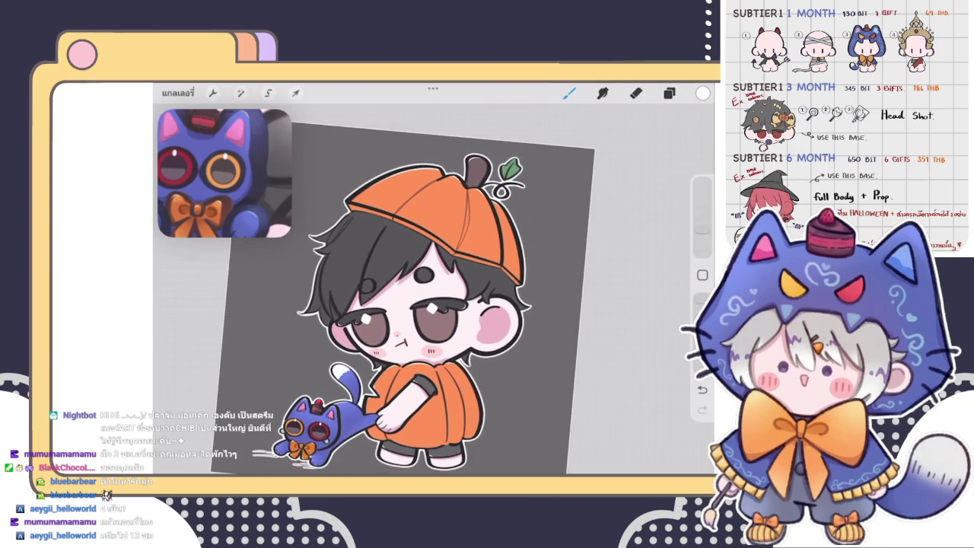
{"action": "left_click", "coordinate": [669, 93]}
- Toggle the Layers panel from the top-right toolbar to show the chibi drawing's layers
{"action": "left_click", "coordinate": [669, 93]}
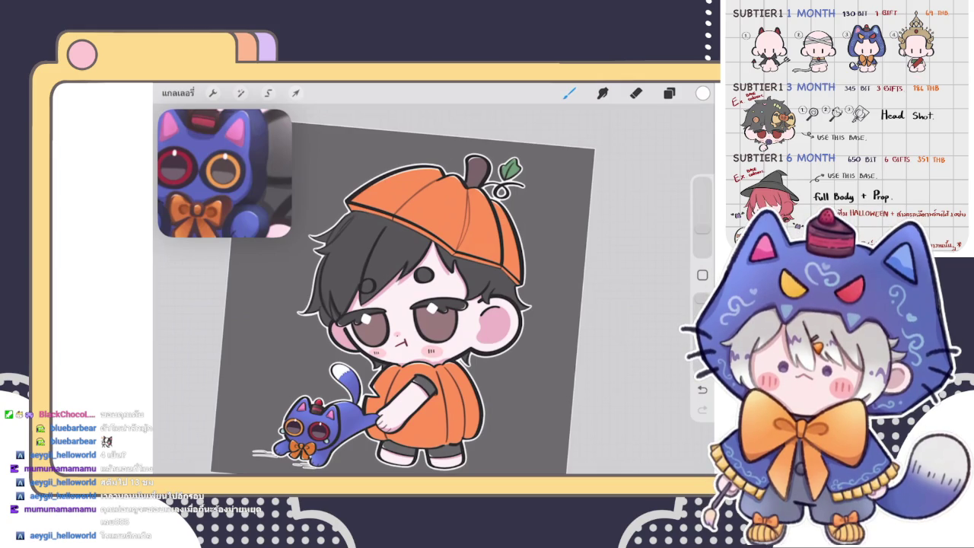
{"action": "scroll", "coordinate": [426, 289], "scroll_direction": "up", "scroll_amount": 2}
- Close Layers, zoom in, and paint a white highlight inside the dark dot, thinning its upper end
{"action": "left_click", "coordinate": [669, 93]}
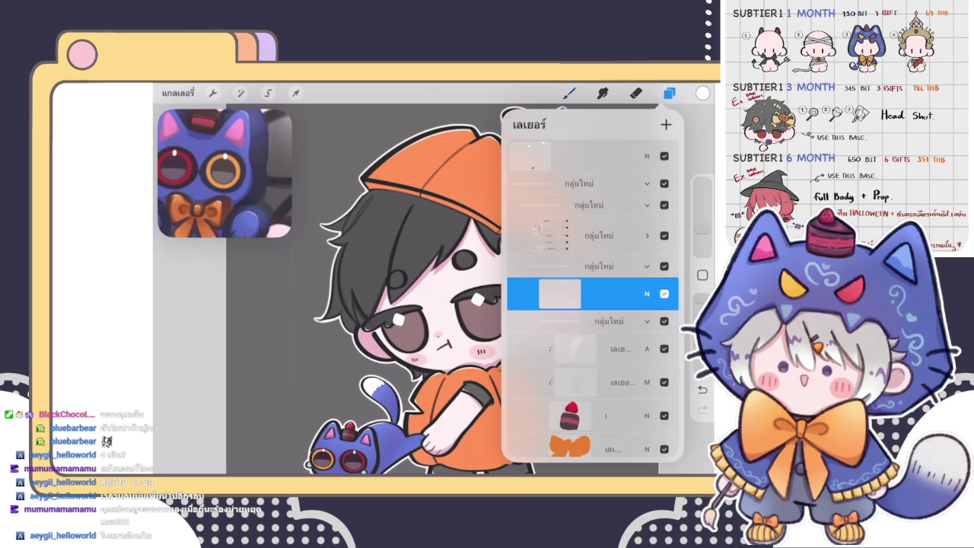
{"action": "left_click", "coordinate": [669, 93]}
{"action": "scroll", "coordinate": [426, 289], "scroll_direction": "up", "scroll_amount": 5}
{"action": "scroll", "coordinate": [472, 289], "scroll_direction": "up", "scroll_amount": 3}
{"action": "scroll", "coordinate": [471, 289], "scroll_direction": "up", "scroll_amount": 3}
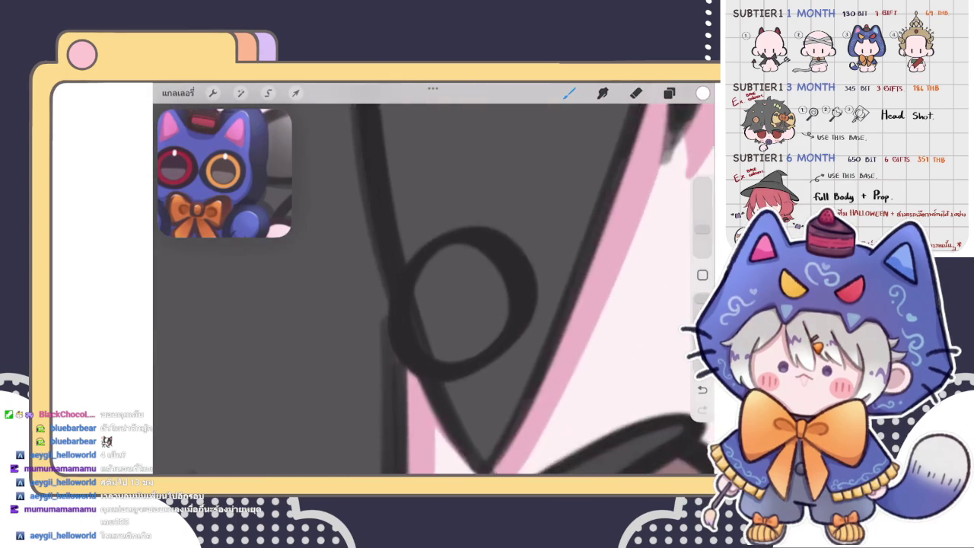
{"action": "scroll", "coordinate": [471, 289], "scroll_direction": "up", "scroll_amount": 2}
{"action": "mouse_move", "coordinate": [397, 275]}
{"action": "left_mouse_down"}
{"action": "mouse_move", "coordinate": [470, 219]}
{"action": "mouse_move", "coordinate": [426, 244]}
{"action": "mouse_move", "coordinate": [424, 358]}
{"action": "mouse_move", "coordinate": [457, 208]}
{"action": "left_mouse_up"}
{"action": "scroll", "coordinate": [472, 289], "scroll_direction": "down", "scroll_amount": 2}
{"action": "key", "text": "ctrl+z"}
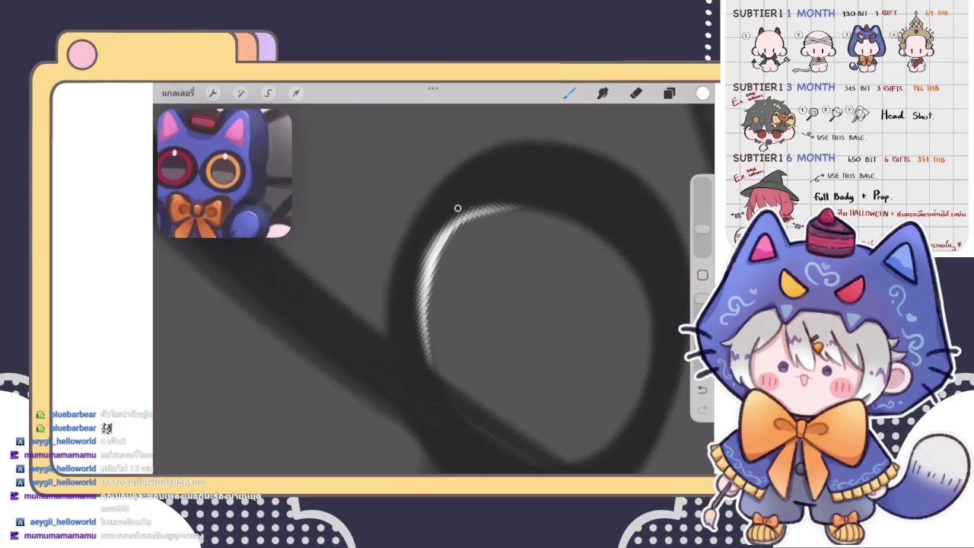
{"action": "key", "text": "e"}
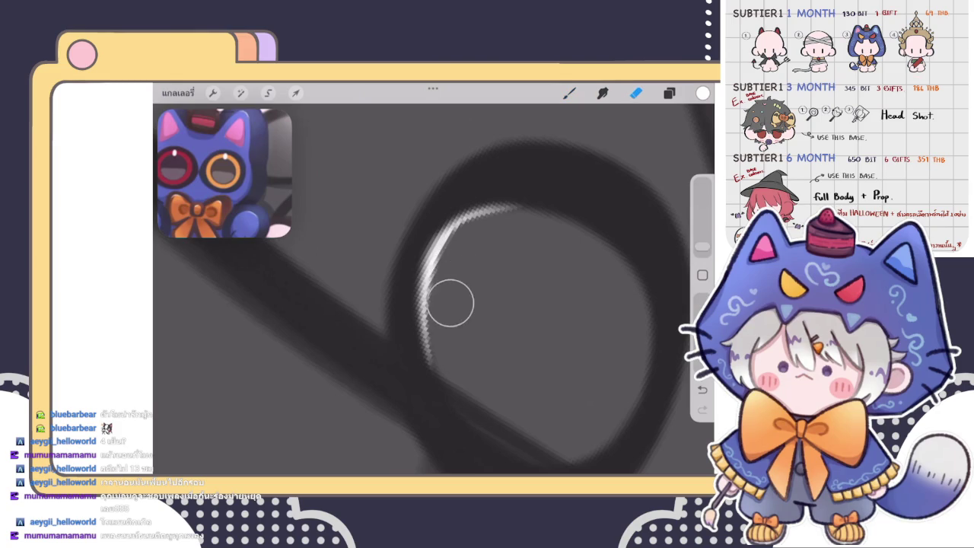
{"action": "mouse_move", "coordinate": [450, 302]}
{"action": "left_mouse_down"}
{"action": "mouse_move", "coordinate": [467, 250]}
{"action": "mouse_move", "coordinate": [522, 228]}
{"action": "mouse_move", "coordinate": [487, 238]}
{"action": "mouse_move", "coordinate": [449, 310]}
{"action": "left_mouse_up"}
- Paint white highlight arcs along the dot's upper-left edge and tidy them with the Eraser
{"action": "scroll", "coordinate": [434, 289], "scroll_direction": "down", "scroll_amount": 3}
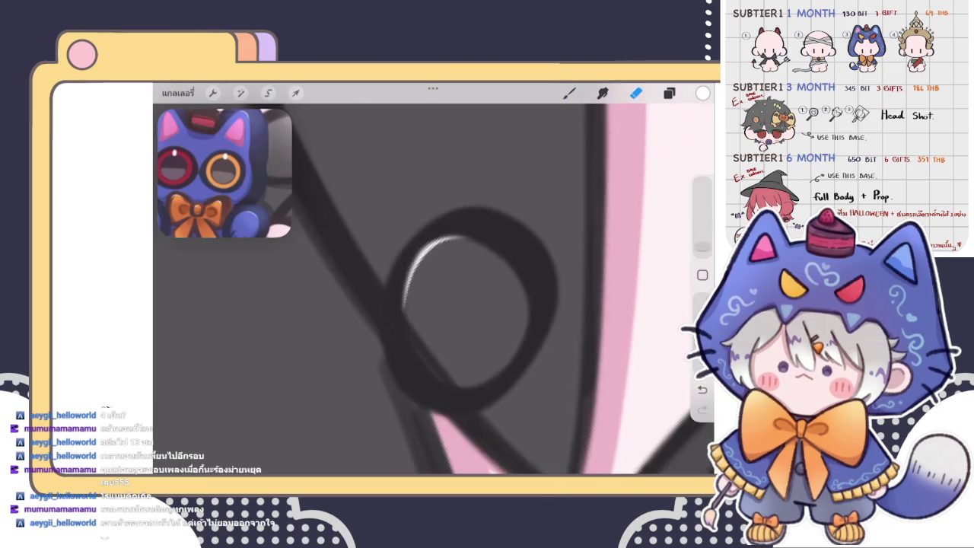
{"action": "scroll", "coordinate": [434, 289], "scroll_direction": "down", "scroll_amount": 3}
{"action": "scroll", "coordinate": [434, 289], "scroll_direction": "down", "scroll_amount": 3}
{"action": "scroll", "coordinate": [517, 304], "scroll_direction": "up", "scroll_amount": 5}
{"action": "scroll", "coordinate": [517, 304], "scroll_direction": "up", "scroll_amount": 2}
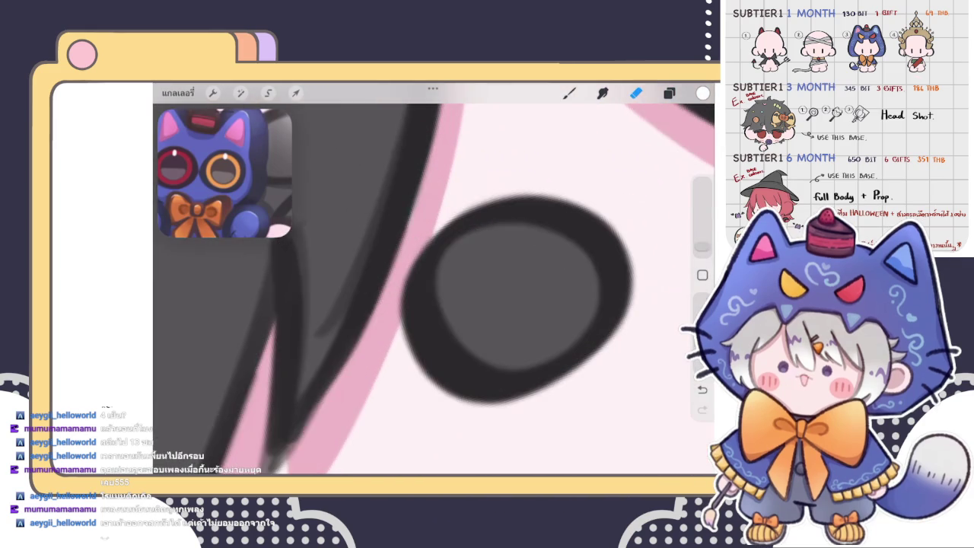
{"action": "left_click", "coordinate": [568, 93]}
{"action": "scroll", "coordinate": [517, 305], "scroll_direction": "up", "scroll_amount": 2}
{"action": "scroll", "coordinate": [517, 304], "scroll_direction": "up", "scroll_amount": 2}
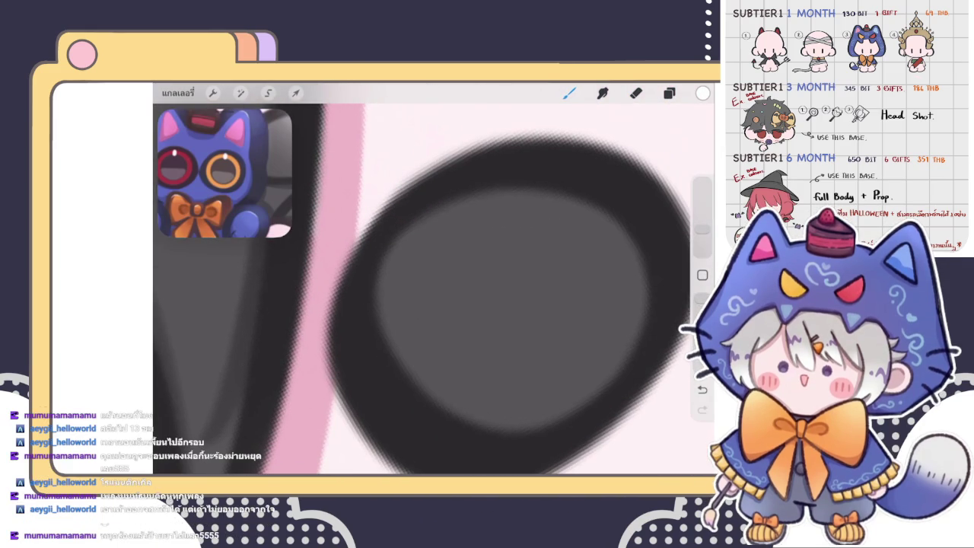
{"action": "left_click_drag", "start_coordinate": [384, 327], "coordinate": [495, 190]}
{"action": "scroll", "coordinate": [495, 289], "scroll_direction": "up", "scroll_amount": 1}
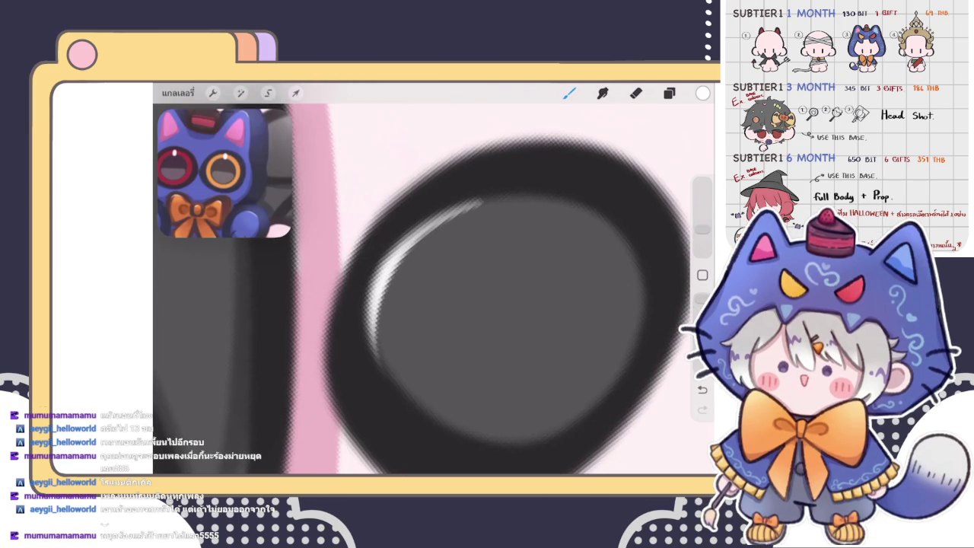
{"action": "left_click_drag", "start_coordinate": [411, 222], "coordinate": [563, 196]}
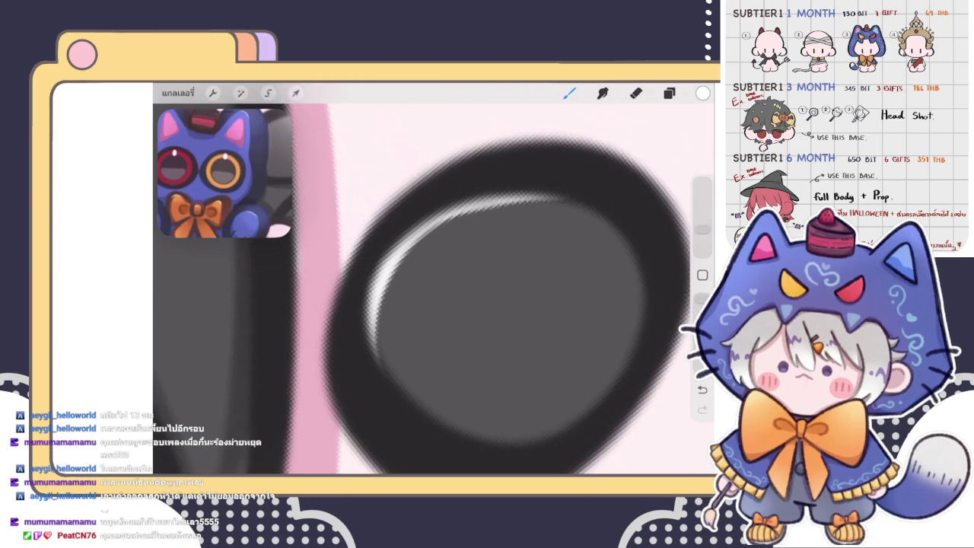
{"action": "key", "text": "e"}
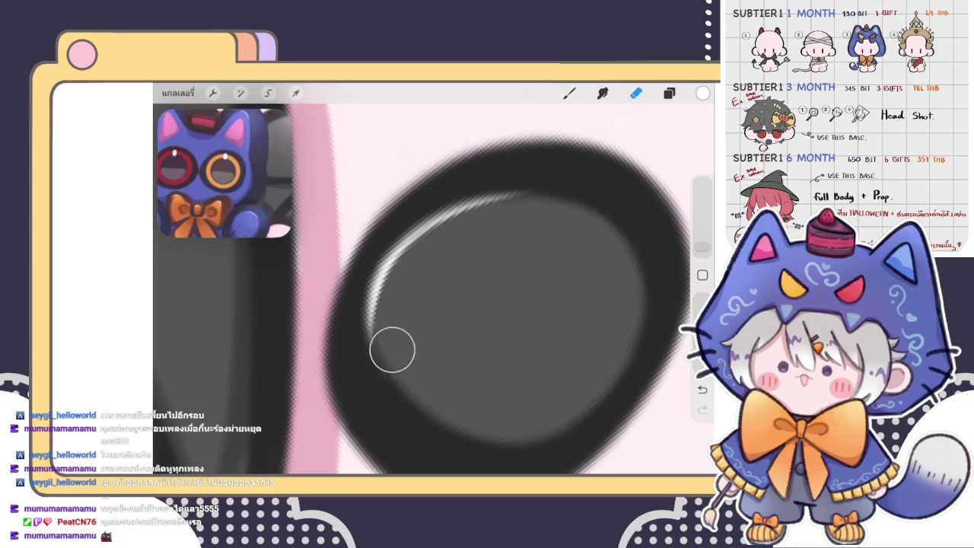
{"action": "scroll", "coordinate": [434, 281], "scroll_direction": "down", "scroll_amount": 3}
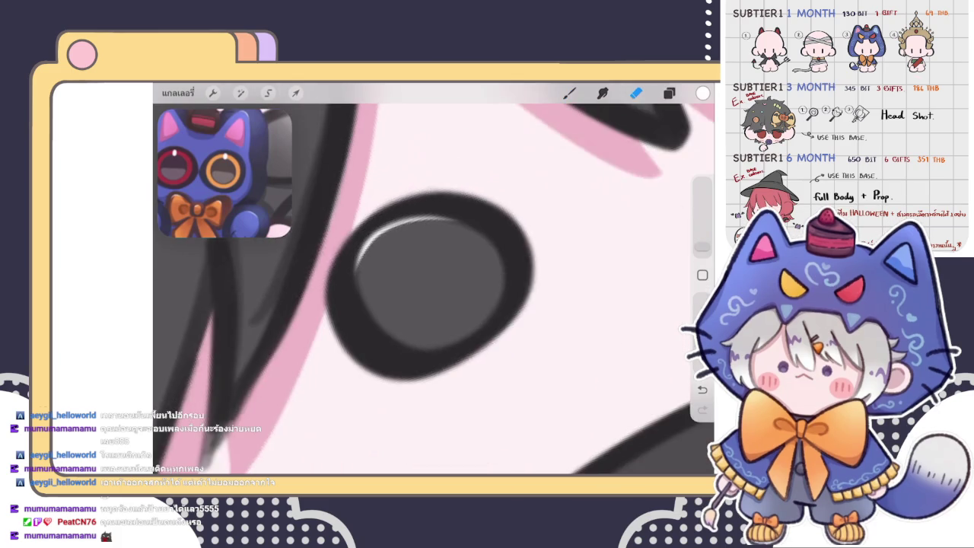
{"action": "scroll", "coordinate": [433, 281], "scroll_direction": "down", "scroll_amount": 2}
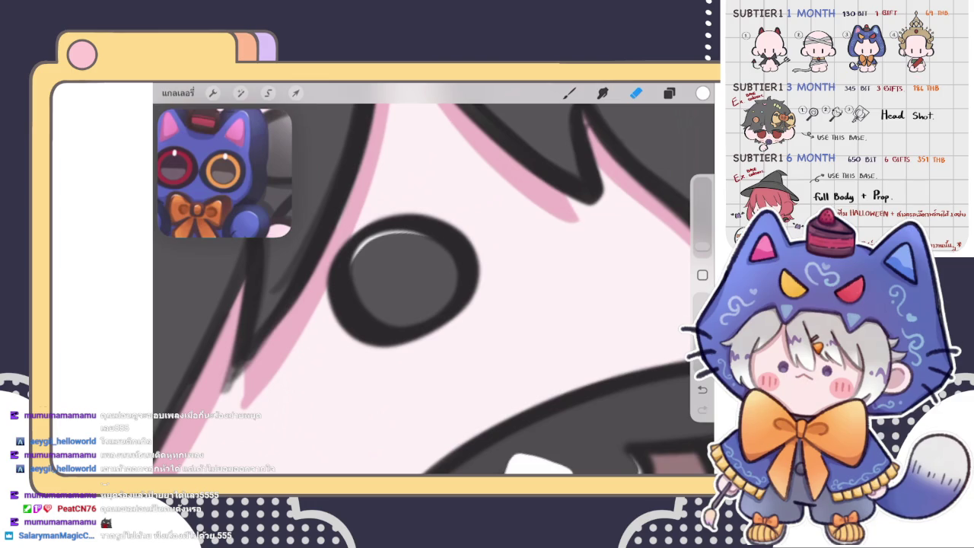
{"action": "scroll", "coordinate": [433, 289], "scroll_direction": "down", "scroll_amount": 10}
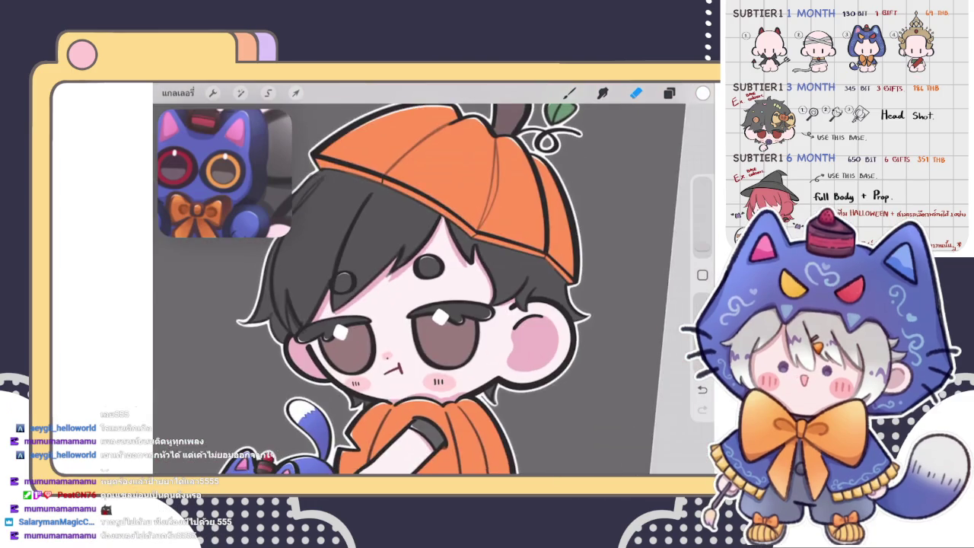
- Return to the Brush and zoom around the character in onto the hat brim
{"action": "key", "text": "b"}
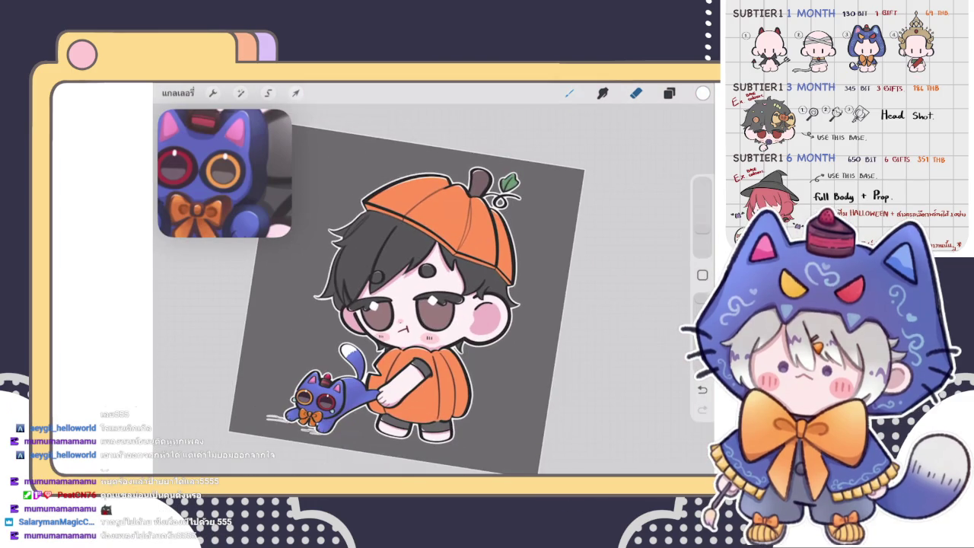
{"action": "scroll", "coordinate": [403, 289], "scroll_direction": "up", "scroll_amount": 8}
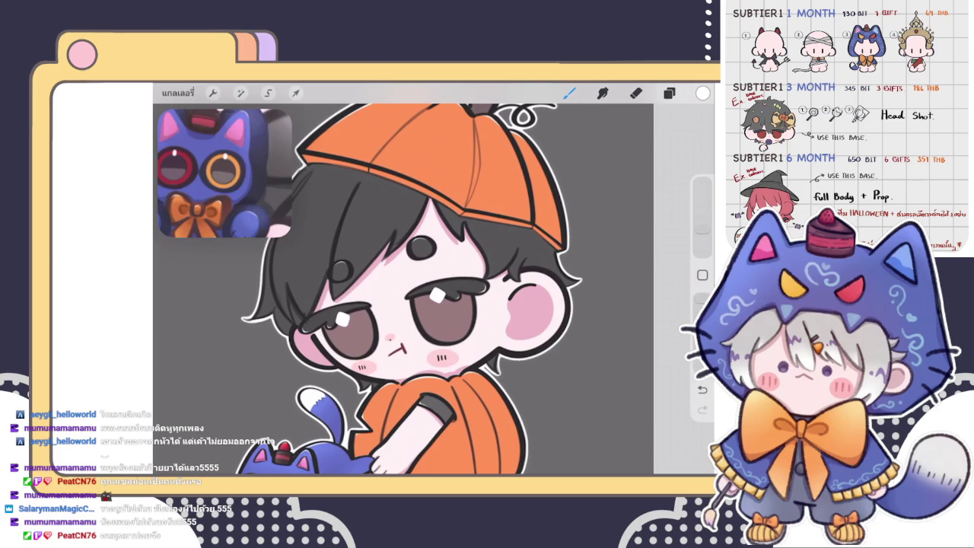
{"action": "scroll", "coordinate": [403, 289], "scroll_direction": "down", "scroll_amount": 5}
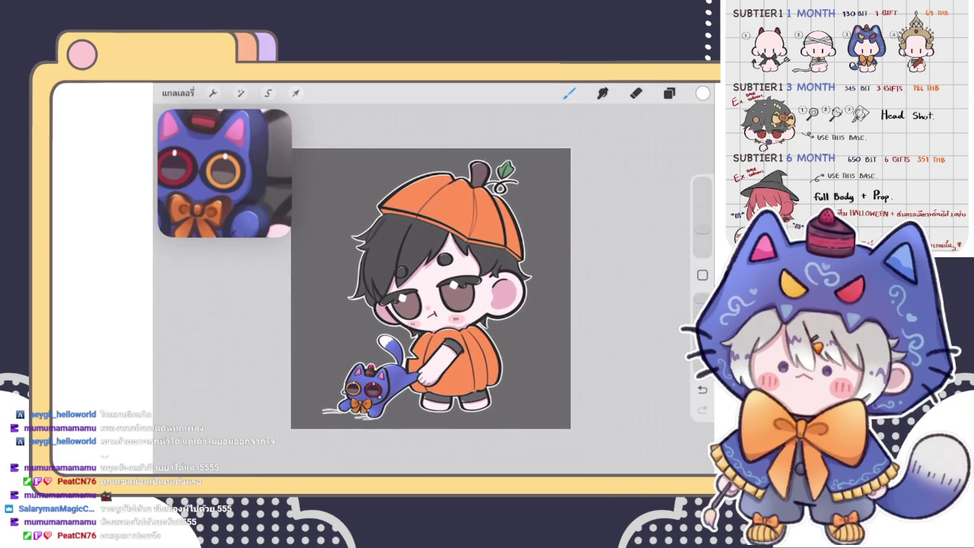
{"action": "scroll", "coordinate": [426, 289], "scroll_direction": "up", "scroll_amount": 3}
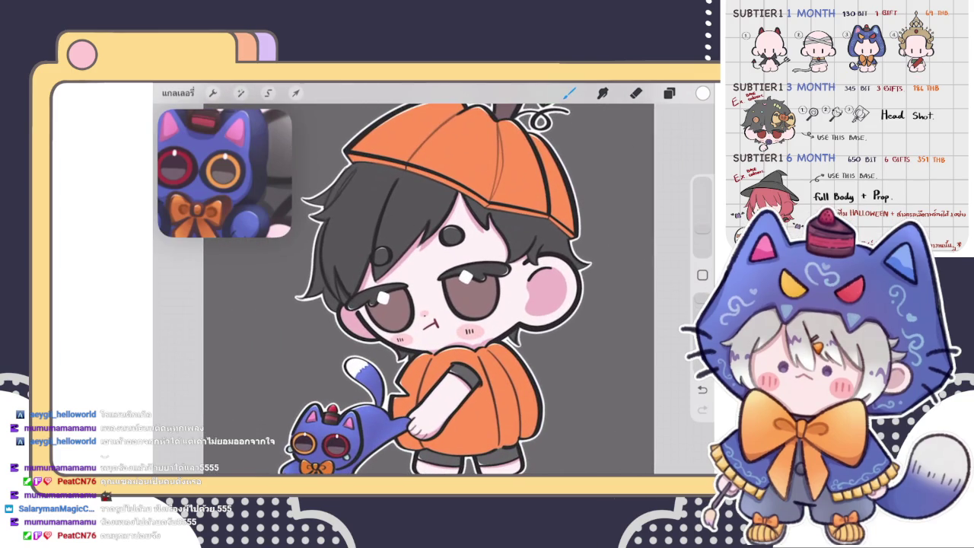
{"action": "scroll", "coordinate": [431, 289], "scroll_direction": "down", "scroll_amount": 2}
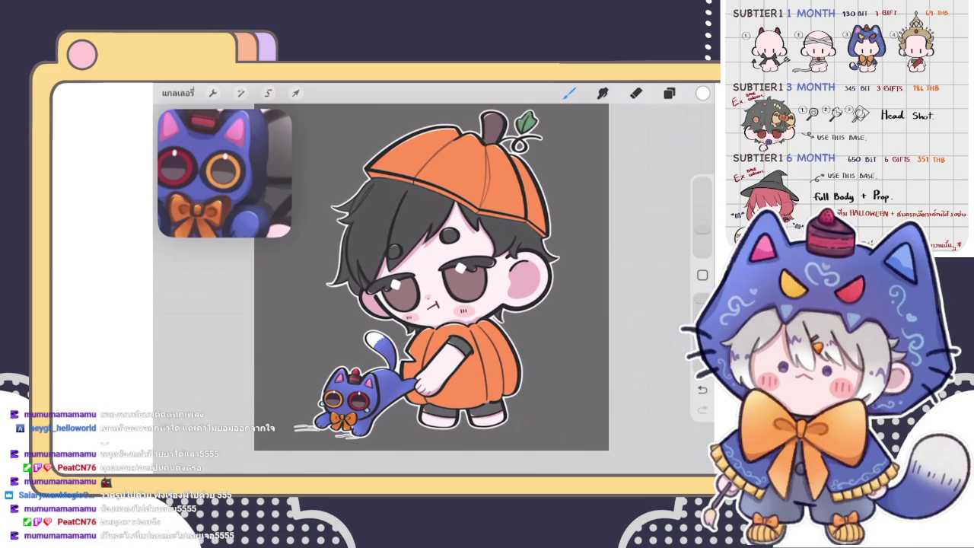
{"action": "scroll", "coordinate": [395, 198], "scroll_direction": "up", "scroll_amount": 1}
- Dab a short white highlight on the hat outline and rotate the view of the brim
{"action": "scroll", "coordinate": [395, 198], "scroll_direction": "up", "scroll_amount": 3}
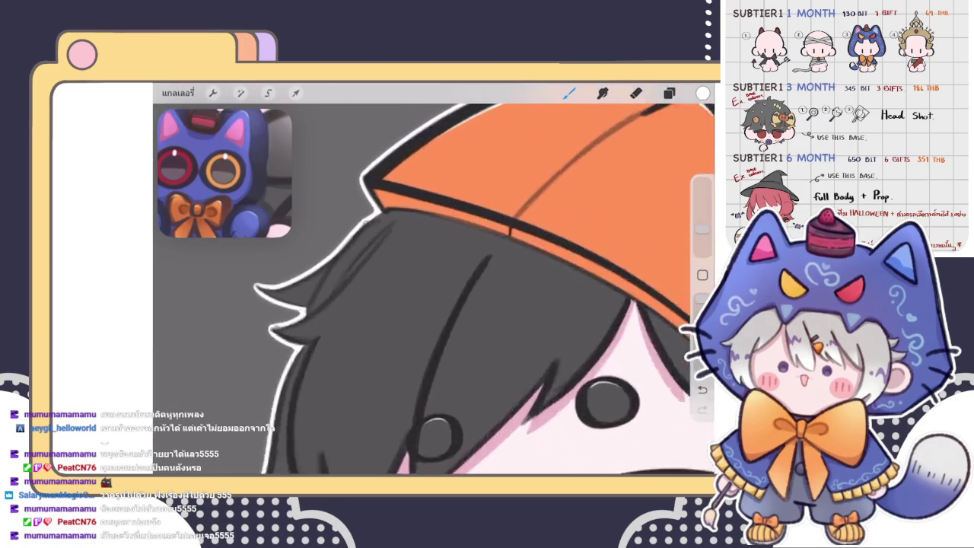
{"action": "scroll", "coordinate": [395, 197], "scroll_direction": "up", "scroll_amount": 2}
{"action": "mouse_move", "coordinate": [377, 204]}
{"action": "left_mouse_down"}
{"action": "mouse_move", "coordinate": [407, 210]}
{"action": "mouse_move", "coordinate": [377, 206]}
{"action": "left_mouse_up"}
{"action": "left_click_drag", "start_coordinate": [457, 228], "coordinate": [449, 245]}
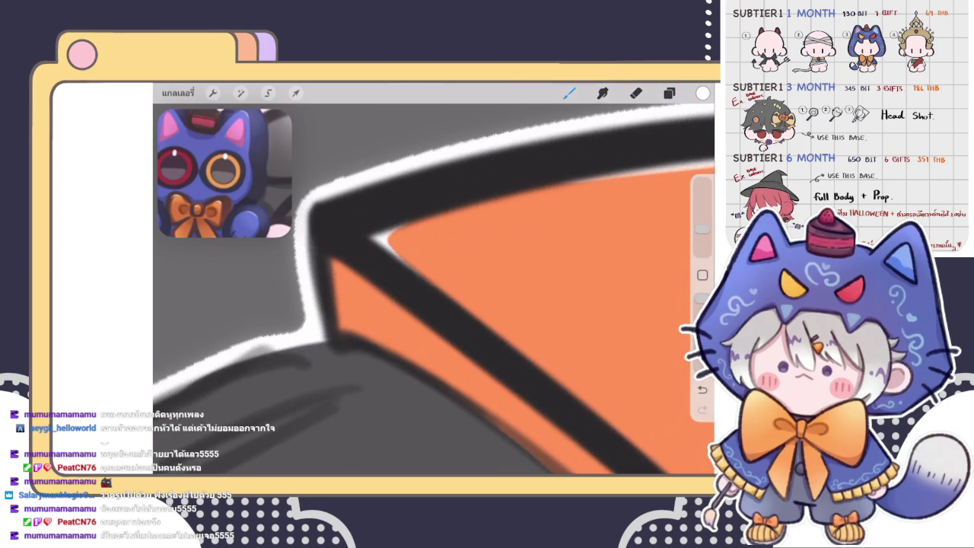
{"action": "scroll", "coordinate": [434, 289], "scroll_direction": "down", "scroll_amount": 5}
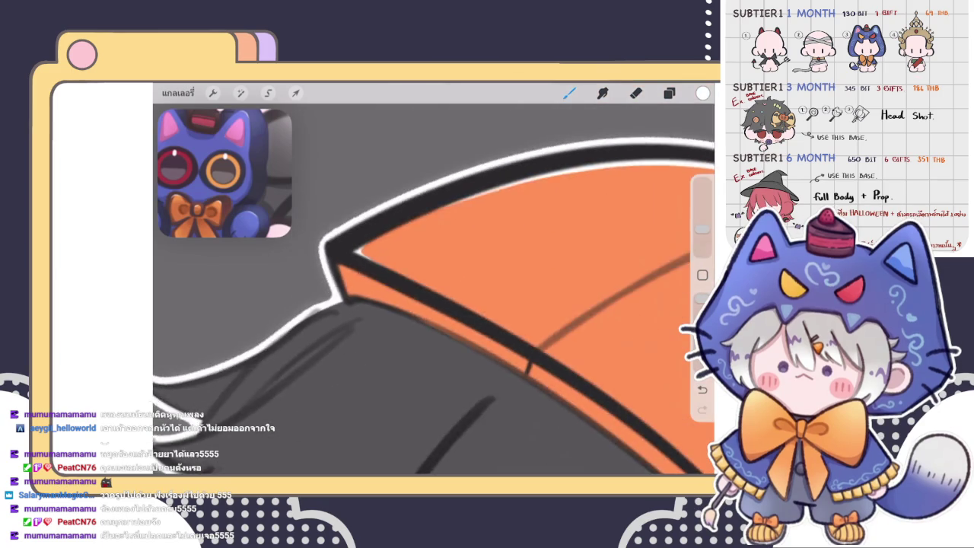
{"action": "scroll", "coordinate": [433, 289], "scroll_direction": "up", "scroll_amount": 5}
{"action": "scroll", "coordinate": [434, 289], "scroll_direction": "up", "scroll_amount": 3}
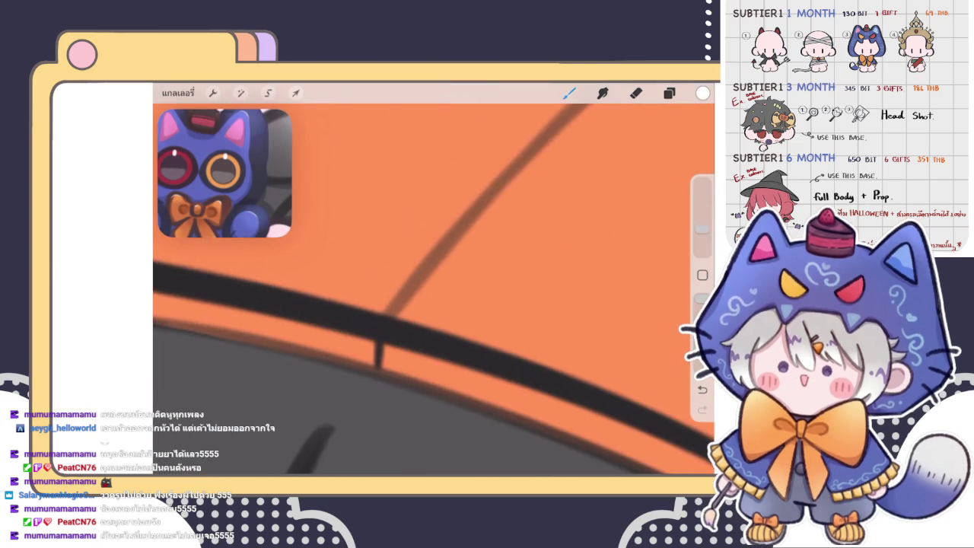
- Paint a white highlight along the brim's orange edge, redrawing and lengthening it
{"action": "left_click_drag", "start_coordinate": [399, 315], "coordinate": [434, 258]}
{"action": "key", "text": "ctrl+z"}
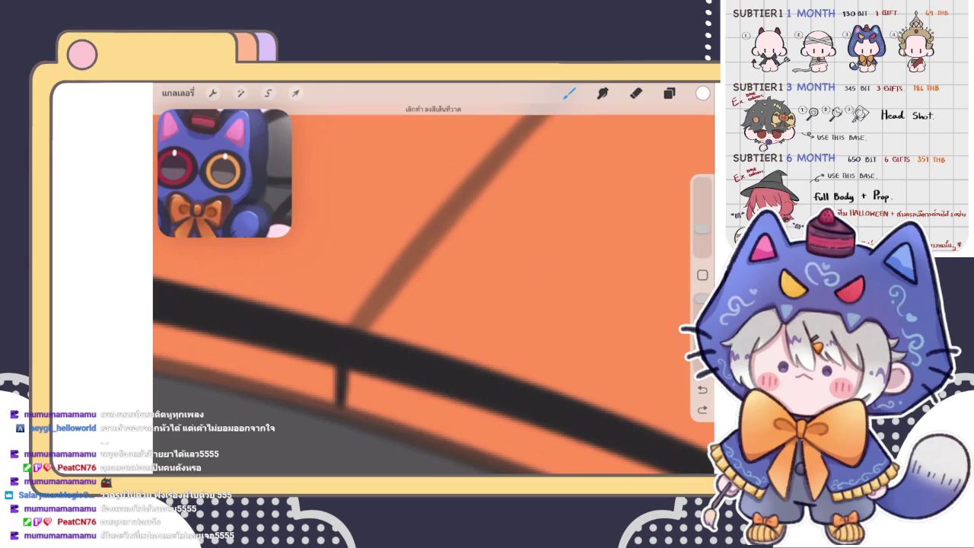
{"action": "left_click_drag", "start_coordinate": [373, 327], "coordinate": [418, 276]}
{"action": "left_click_drag", "start_coordinate": [371, 328], "coordinate": [435, 347]}
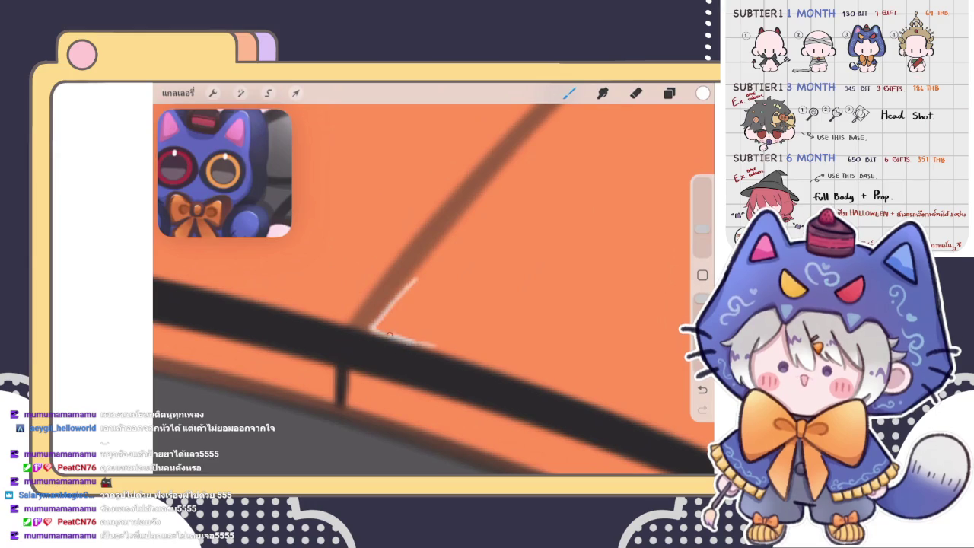
{"action": "left_click_drag", "start_coordinate": [420, 272], "coordinate": [372, 328]}
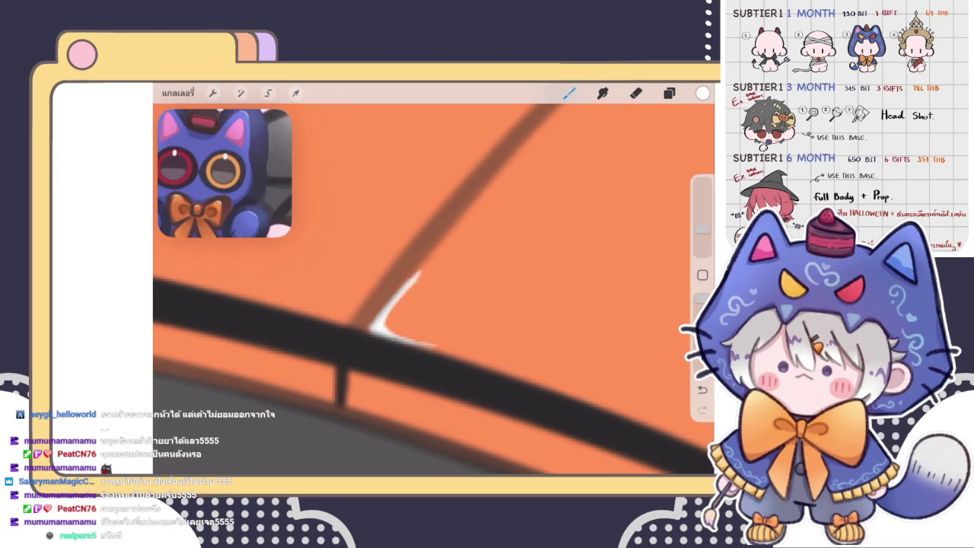
- Shrink the Eraser and remove the highlight's faint tail
{"action": "key", "text": "e"}
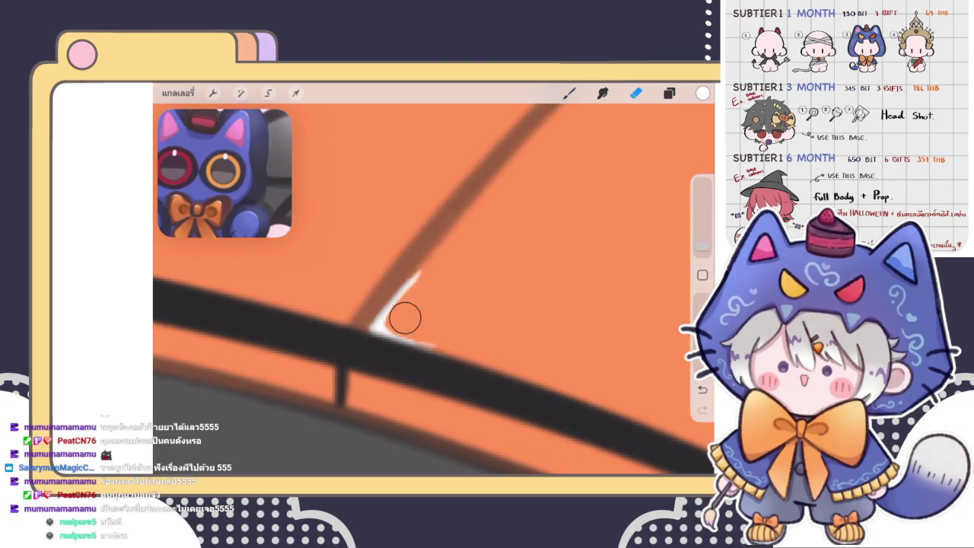
{"action": "left_click_drag", "start_coordinate": [702, 246], "coordinate": [702, 250]}
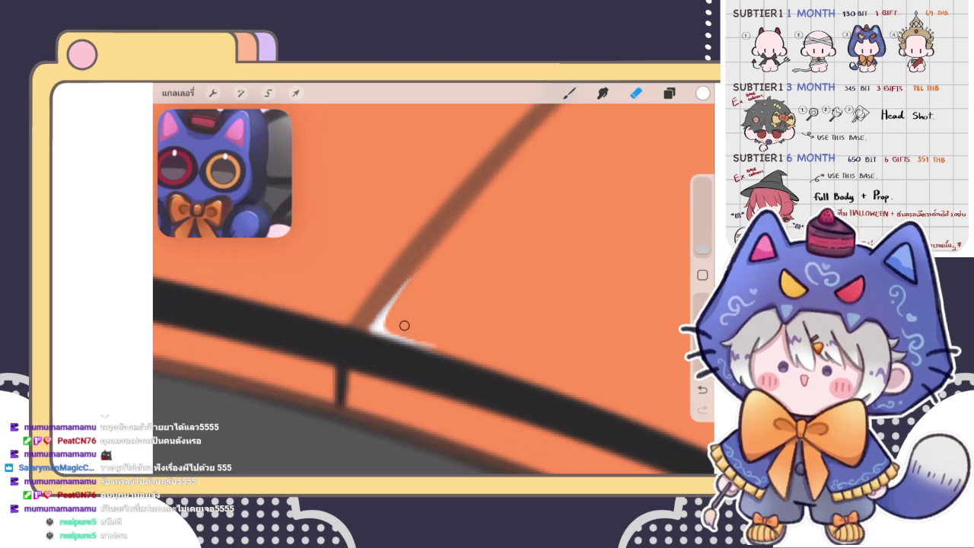
{"action": "left_click_drag", "start_coordinate": [414, 337], "coordinate": [430, 341]}
{"action": "scroll", "coordinate": [434, 289], "scroll_direction": "down", "scroll_amount": 2}
{"action": "scroll", "coordinate": [434, 289], "scroll_direction": "down", "scroll_amount": 3}
{"action": "scroll", "coordinate": [434, 289], "scroll_direction": "down", "scroll_amount": 3}
{"action": "scroll", "coordinate": [433, 289], "scroll_direction": "down", "scroll_amount": 1}
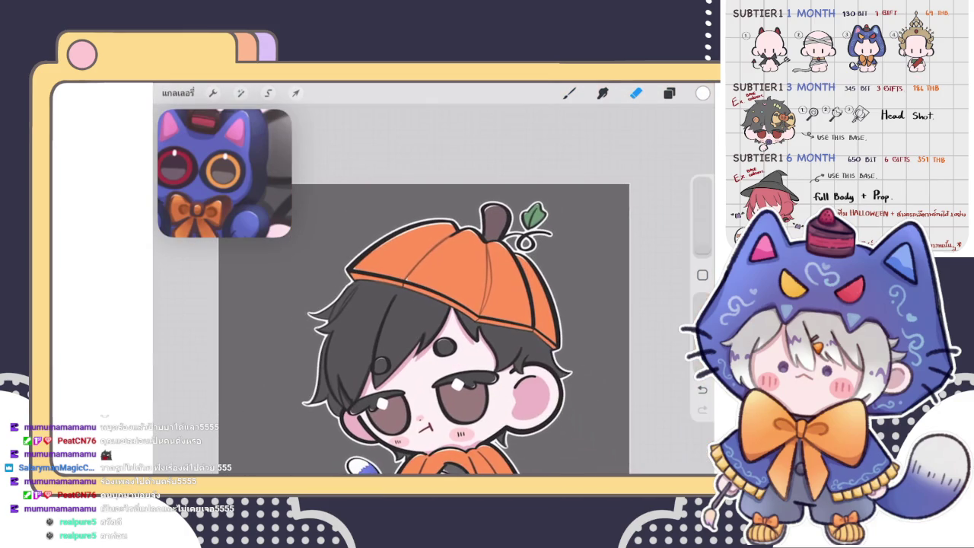
{"action": "key", "text": "b"}
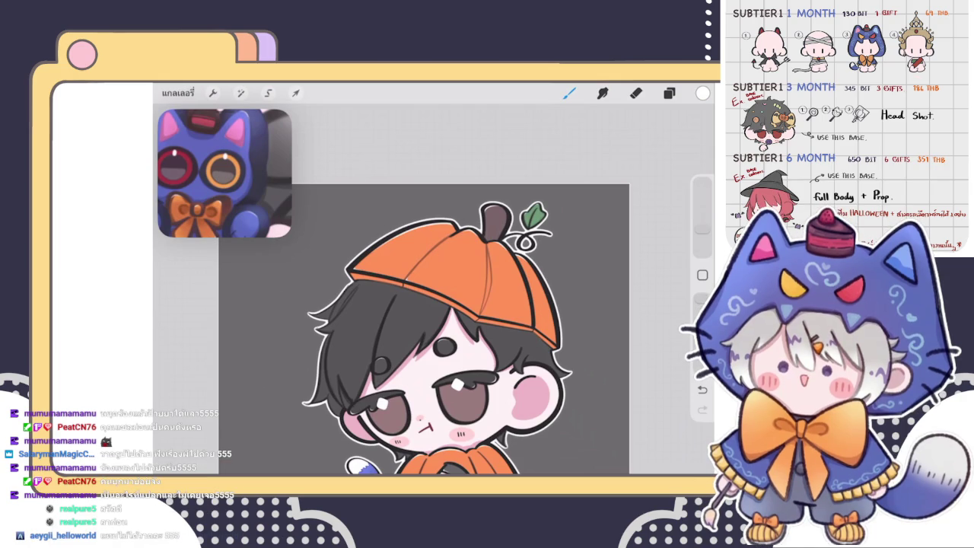
- Paint a short white highlight on the hat brim and erase its left part
{"action": "scroll", "coordinate": [532, 228], "scroll_direction": "up", "scroll_amount": 5}
{"action": "scroll", "coordinate": [433, 289], "scroll_direction": "down", "scroll_amount": 2}
{"action": "scroll", "coordinate": [434, 290], "scroll_direction": "up", "scroll_amount": 3}
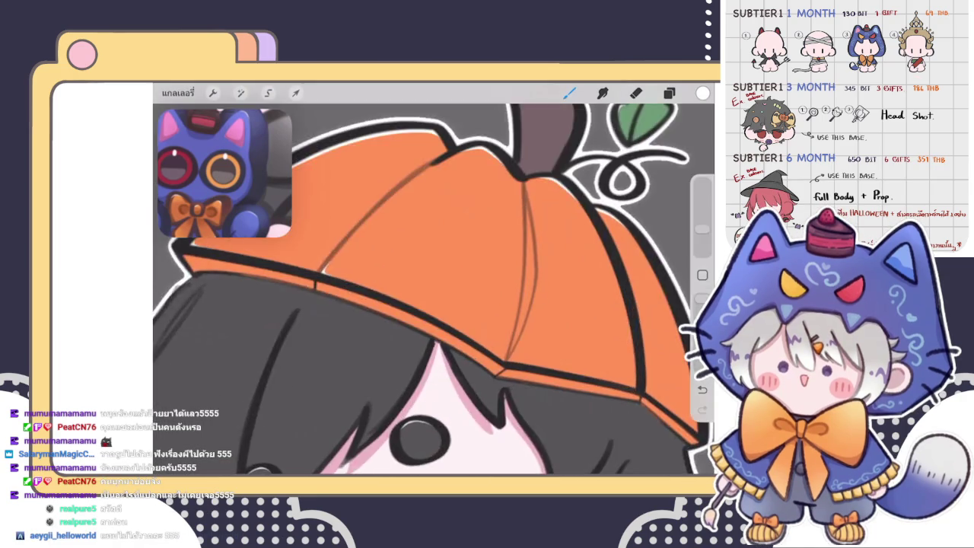
{"action": "scroll", "coordinate": [433, 289], "scroll_direction": "up", "scroll_amount": 3}
{"action": "scroll", "coordinate": [434, 289], "scroll_direction": "up", "scroll_amount": 2}
{"action": "mouse_move", "coordinate": [409, 323]}
{"action": "left_mouse_down"}
{"action": "mouse_move", "coordinate": [434, 346]}
{"action": "mouse_move", "coordinate": [445, 309]}
{"action": "left_mouse_up"}
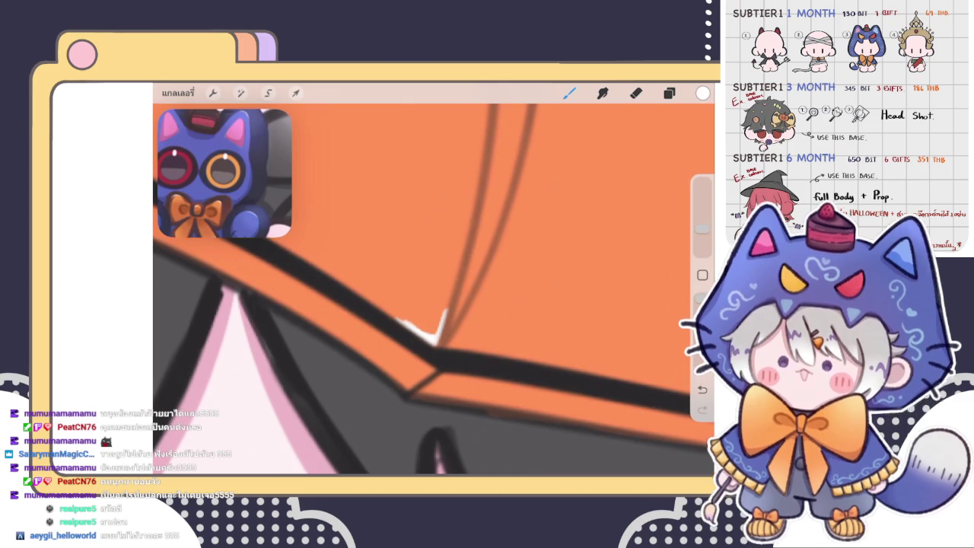
{"action": "key", "text": "e"}
{"action": "mouse_move", "coordinate": [394, 310]}
{"action": "left_mouse_down"}
{"action": "mouse_move", "coordinate": [428, 334]}
{"action": "mouse_move", "coordinate": [413, 327]}
{"action": "mouse_move", "coordinate": [433, 332]}
{"action": "mouse_move", "coordinate": [440, 320]}
{"action": "mouse_move", "coordinate": [428, 330]}
{"action": "left_mouse_up"}
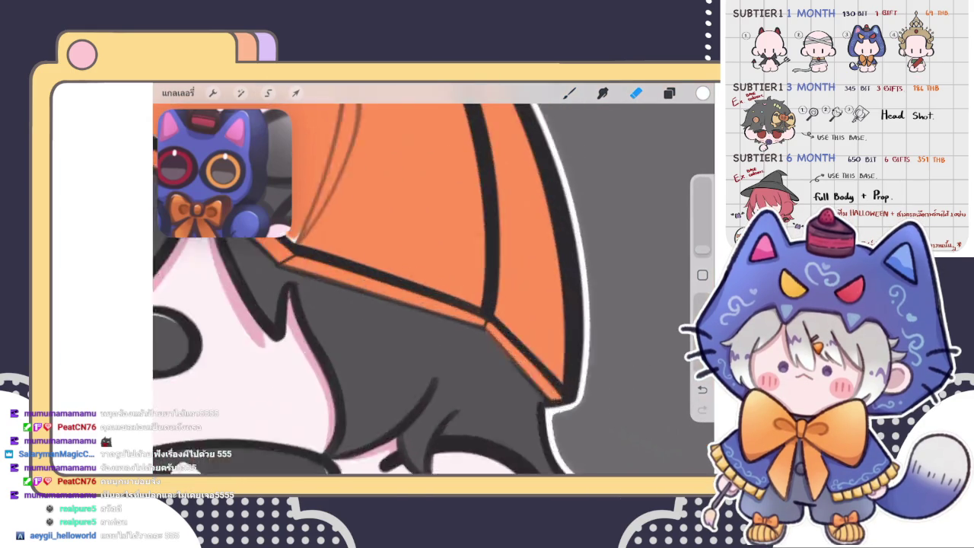
- Draw a thin white highlight down the orange panel's black seam and trim its lower end
{"action": "key", "text": "b"}
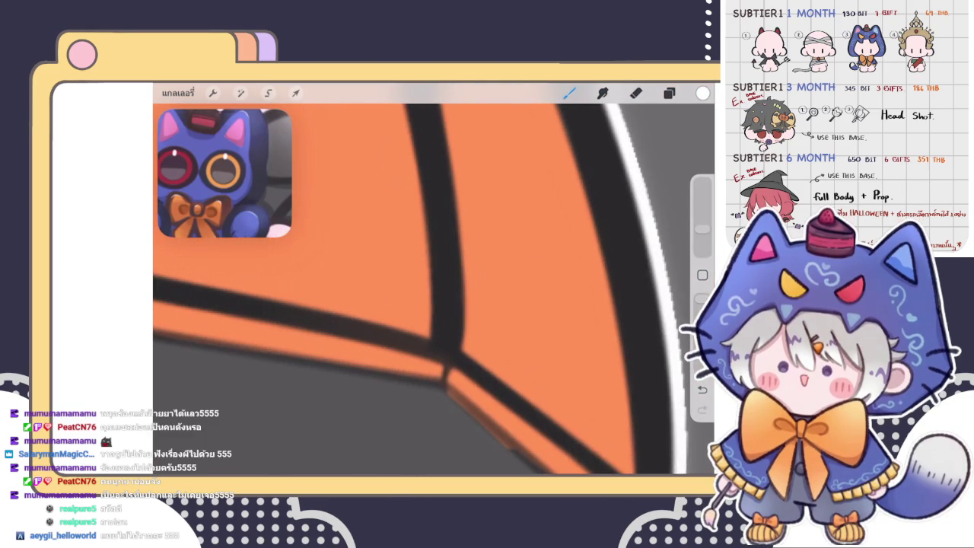
{"action": "mouse_move", "coordinate": [445, 280]}
{"action": "left_mouse_down"}
{"action": "mouse_move", "coordinate": [442, 341]}
{"action": "mouse_move", "coordinate": [471, 367]}
{"action": "left_mouse_up"}
{"action": "left_click_drag", "start_coordinate": [444, 268], "coordinate": [445, 285]}
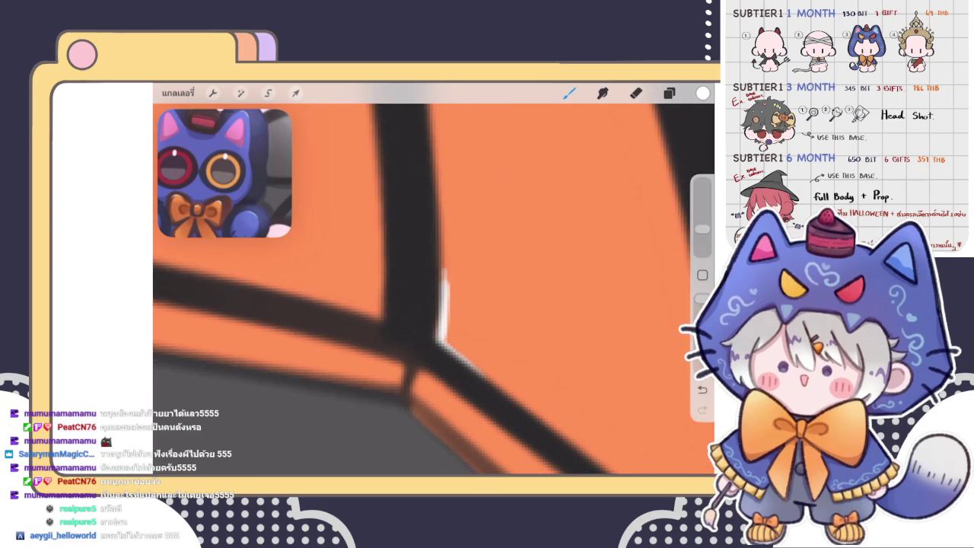
{"action": "left_click_drag", "start_coordinate": [455, 351], "coordinate": [491, 379]}
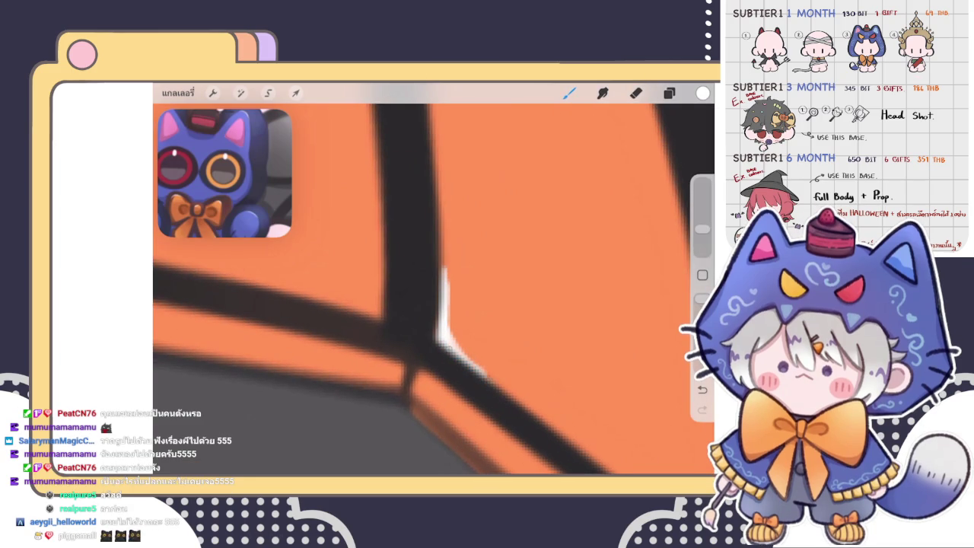
{"action": "key", "text": "e"}
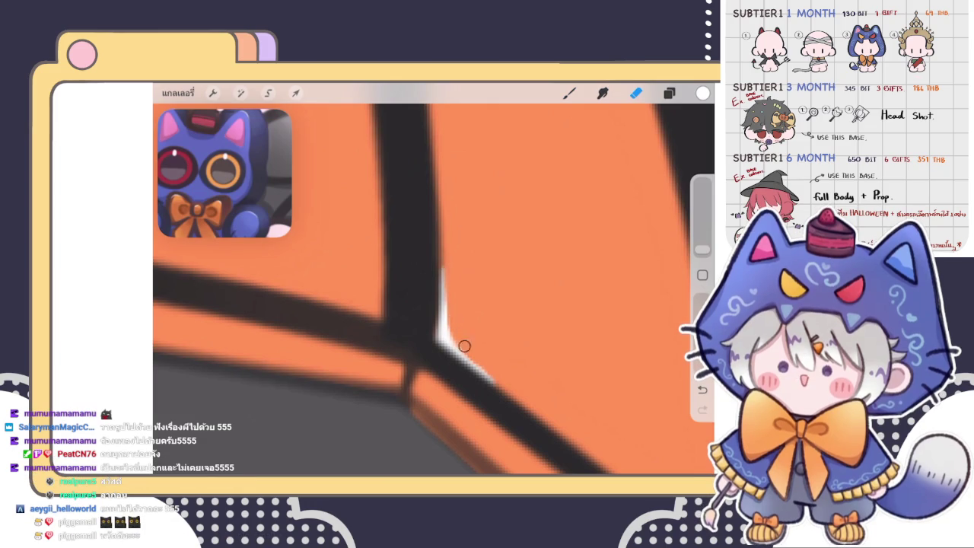
{"action": "mouse_move", "coordinate": [464, 343]}
{"action": "left_mouse_down"}
{"action": "mouse_move", "coordinate": [470, 347]}
{"action": "mouse_move", "coordinate": [426, 335]}
{"action": "left_mouse_up"}
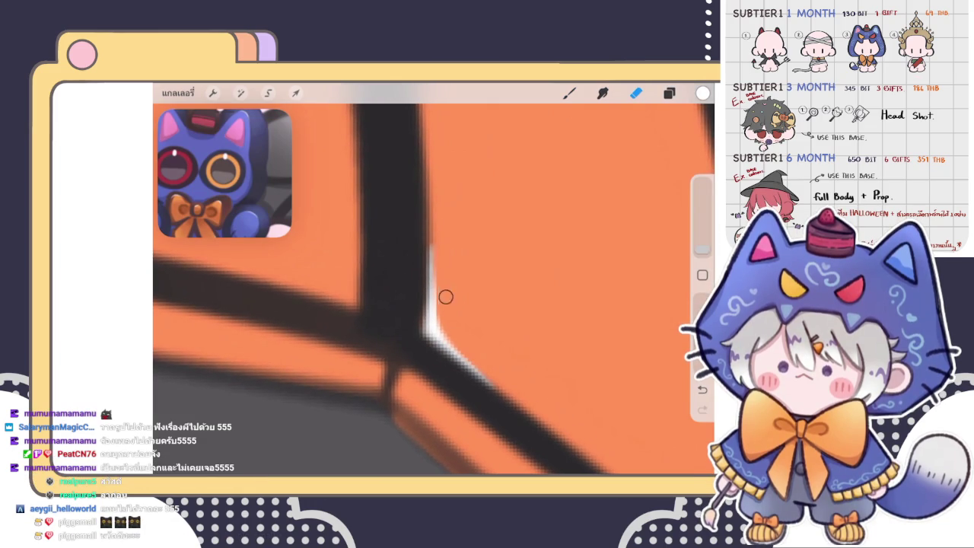
{"action": "left_click_drag", "start_coordinate": [445, 297], "coordinate": [443, 323]}
{"action": "scroll", "coordinate": [434, 289], "scroll_direction": "down", "scroll_amount": 5}
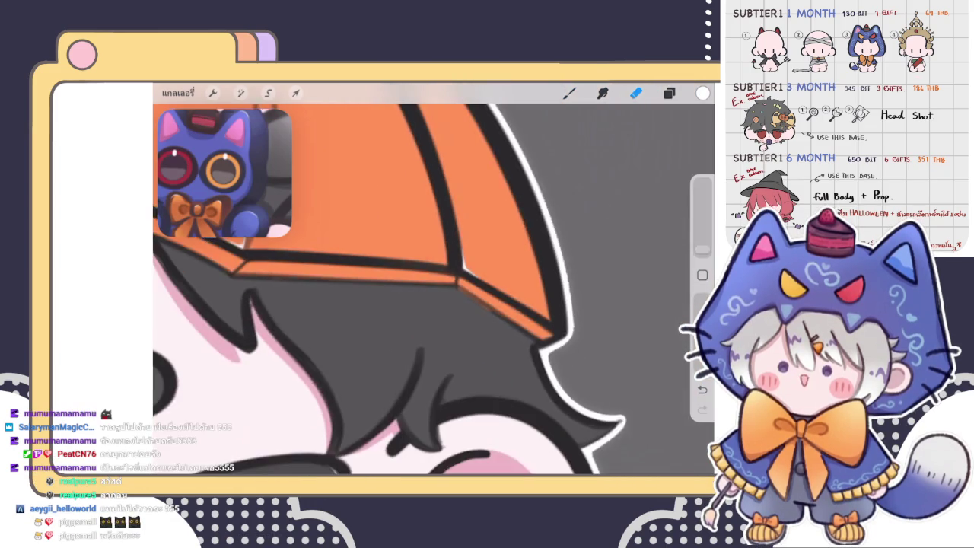
{"action": "scroll", "coordinate": [418, 289], "scroll_direction": "down", "scroll_amount": 5}
{"action": "scroll", "coordinate": [418, 289], "scroll_direction": "down", "scroll_amount": 3}
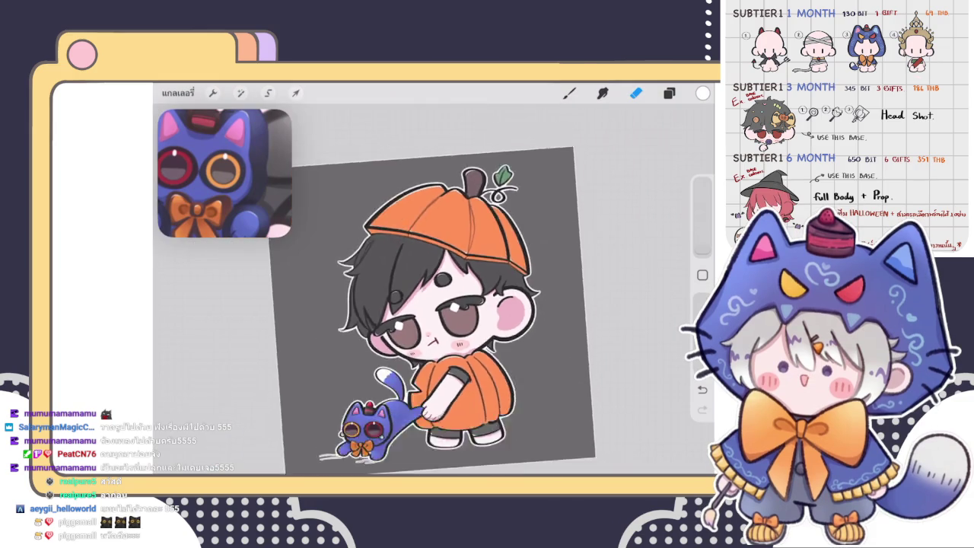
{"action": "scroll", "coordinate": [418, 304], "scroll_direction": "down", "scroll_amount": 2}
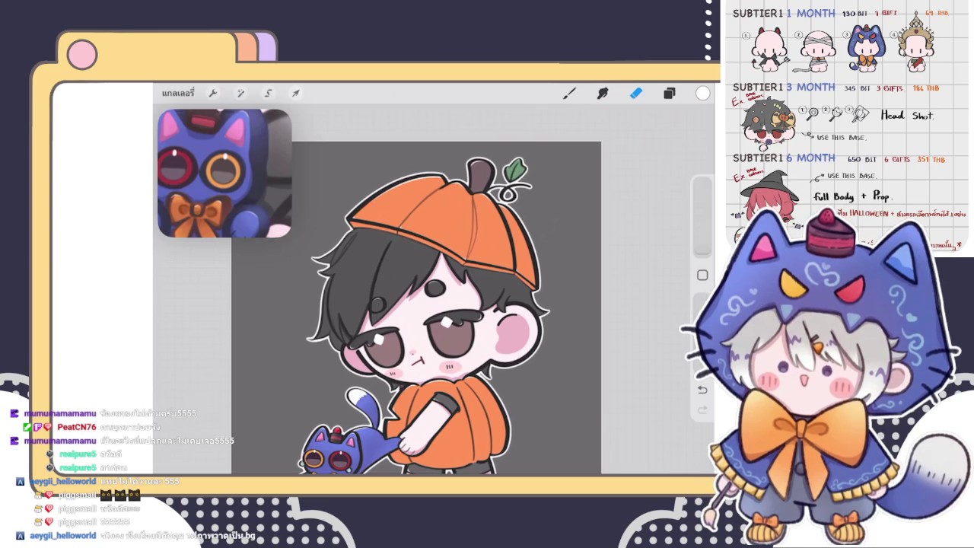
{"action": "left_click", "coordinate": [669, 93]}
{"action": "left_click", "coordinate": [668, 93]}
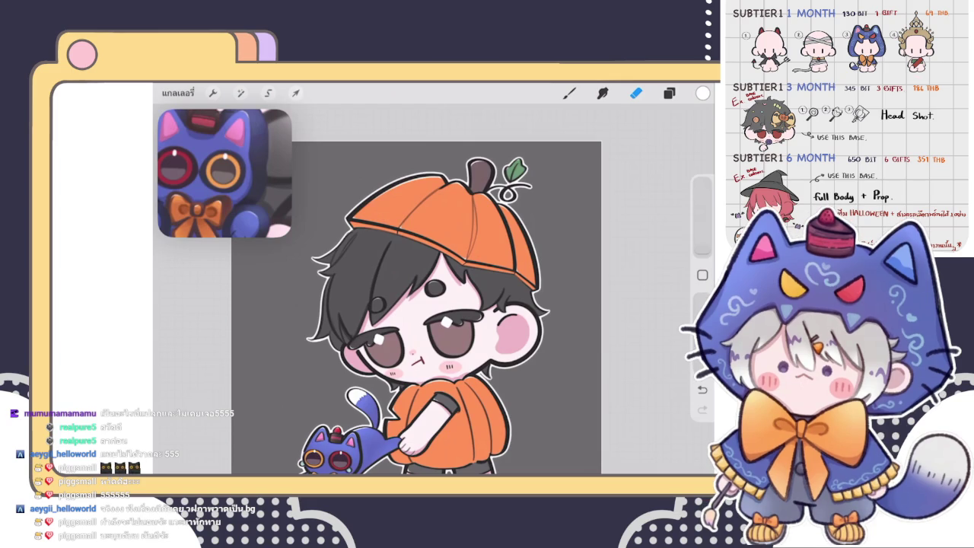
{"action": "scroll", "coordinate": [451, 276], "scroll_direction": "down", "scroll_amount": 5}
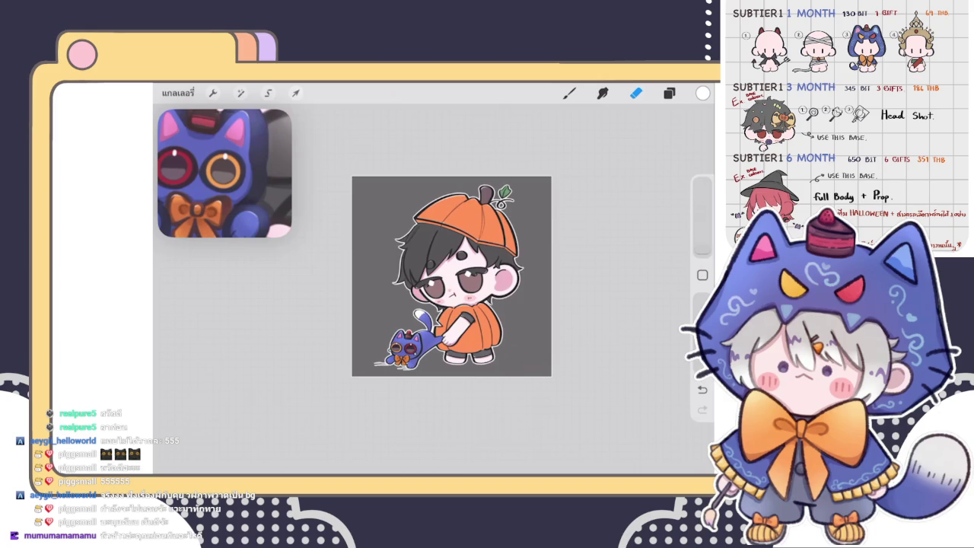
{"action": "scroll", "coordinate": [451, 276], "scroll_direction": "up", "scroll_amount": 5}
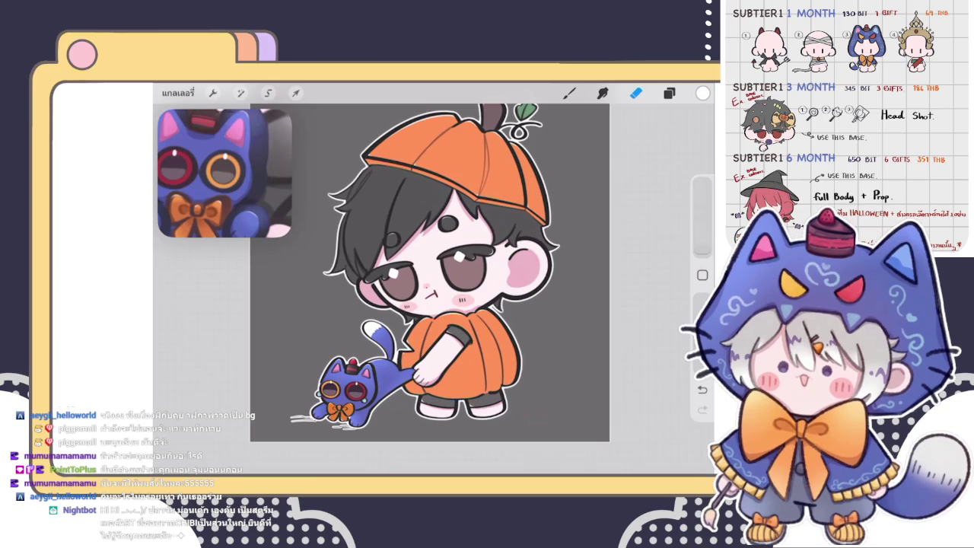
- Switch to the Eraser and check the layer list while zooming the canvas
{"action": "left_click", "coordinate": [668, 92]}
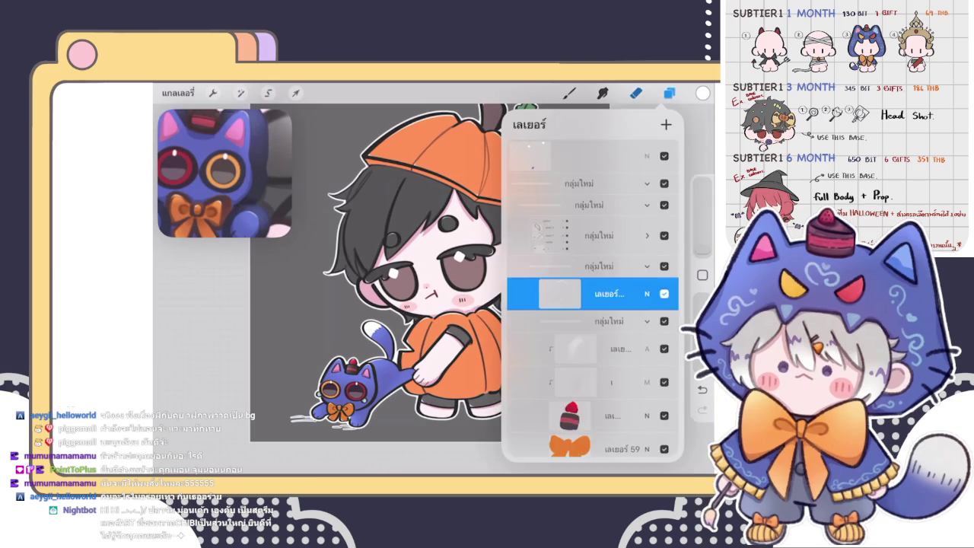
{"action": "left_click", "coordinate": [635, 93]}
{"action": "scroll", "coordinate": [426, 289], "scroll_direction": "up", "scroll_amount": 3}
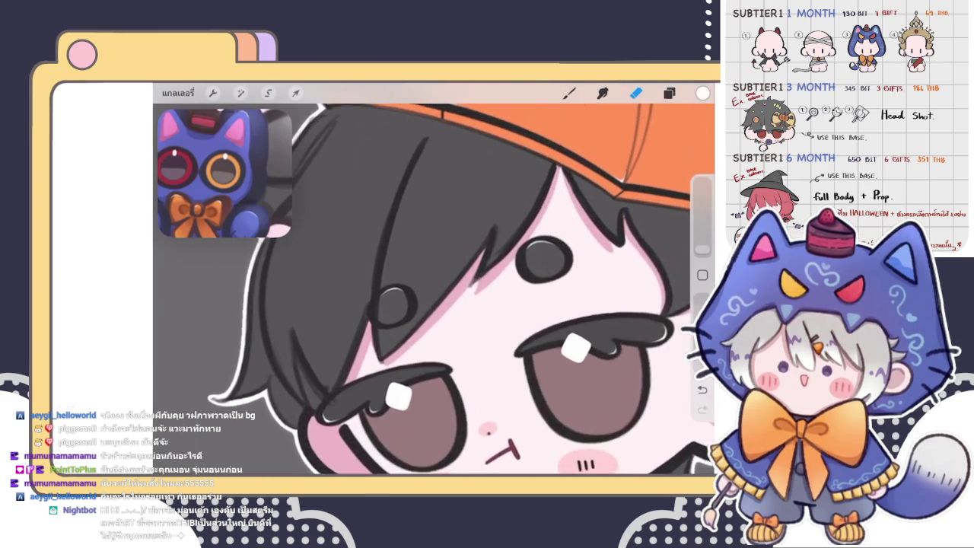
{"action": "scroll", "coordinate": [433, 289], "scroll_direction": "down", "scroll_amount": 5}
{"action": "scroll", "coordinate": [456, 289], "scroll_direction": "down", "scroll_amount": 2}
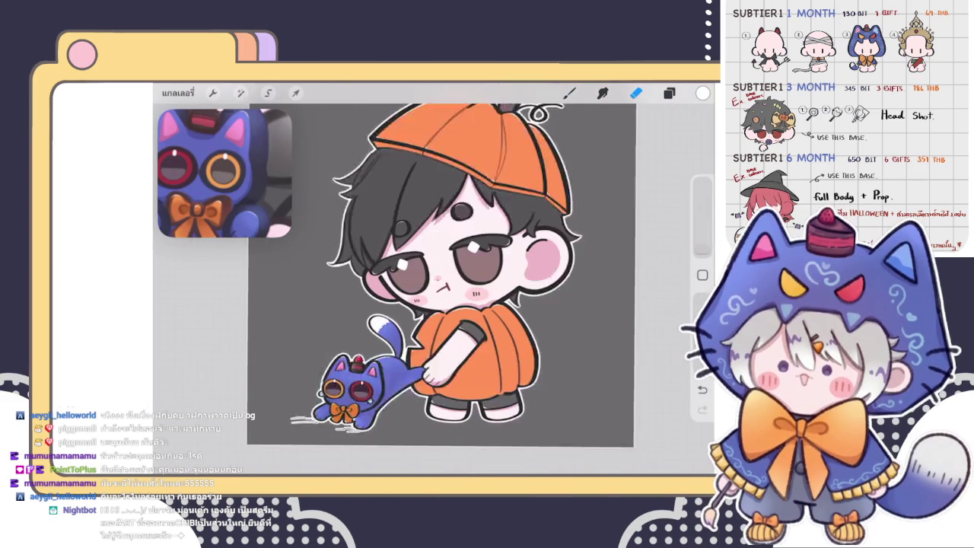
{"action": "scroll", "coordinate": [456, 289], "scroll_direction": "down", "scroll_amount": 3}
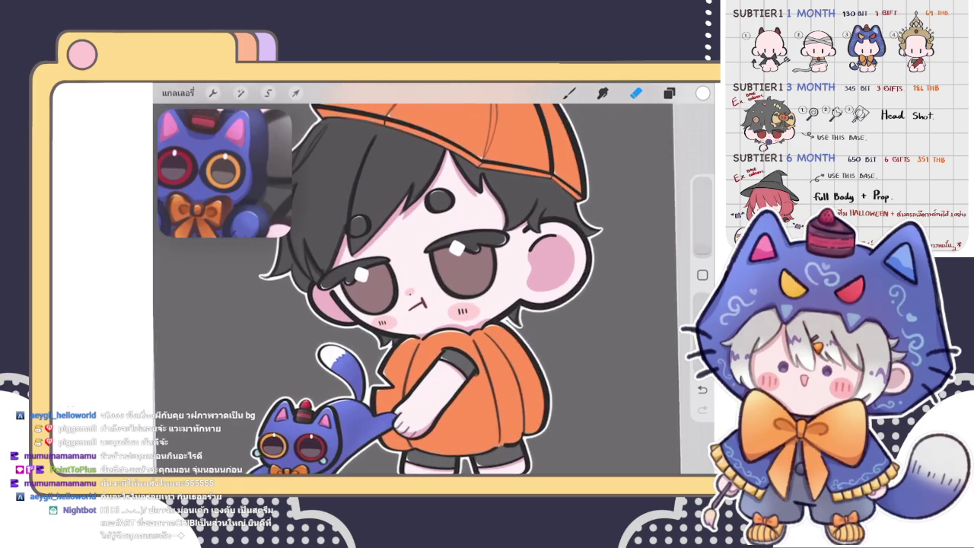
{"action": "scroll", "coordinate": [434, 289], "scroll_direction": "up", "scroll_amount": 3}
{"action": "left_click", "coordinate": [669, 92]}
{"action": "left_click", "coordinate": [635, 92]}
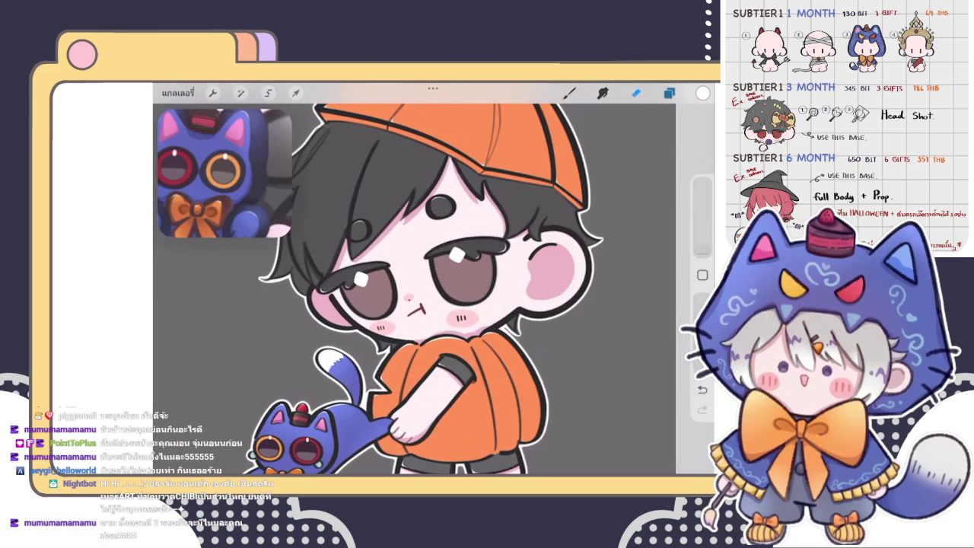
{"action": "scroll", "coordinate": [440, 258], "scroll_direction": "down", "scroll_amount": 3}
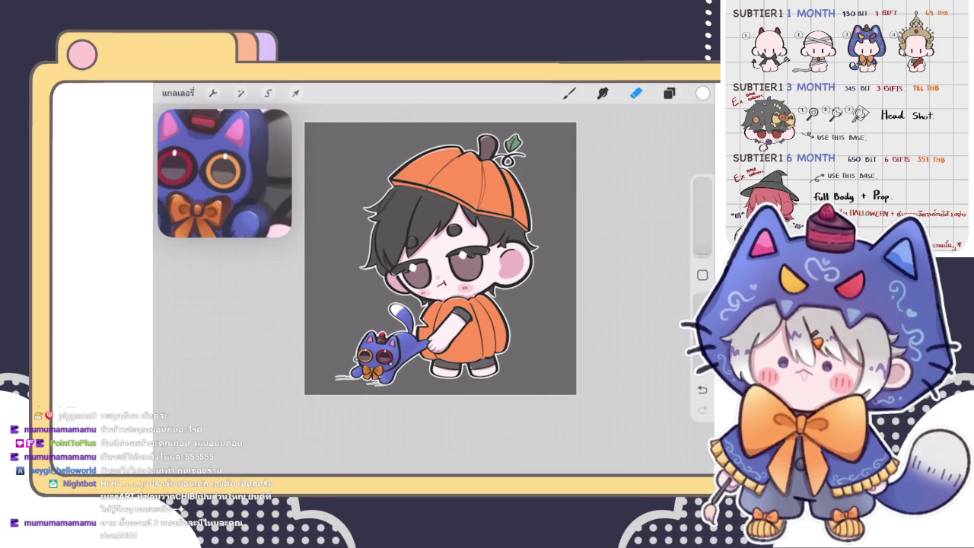
- Find the น layer inside its group and merge it down into the hair sketch layer
{"action": "left_click", "coordinate": [668, 92]}
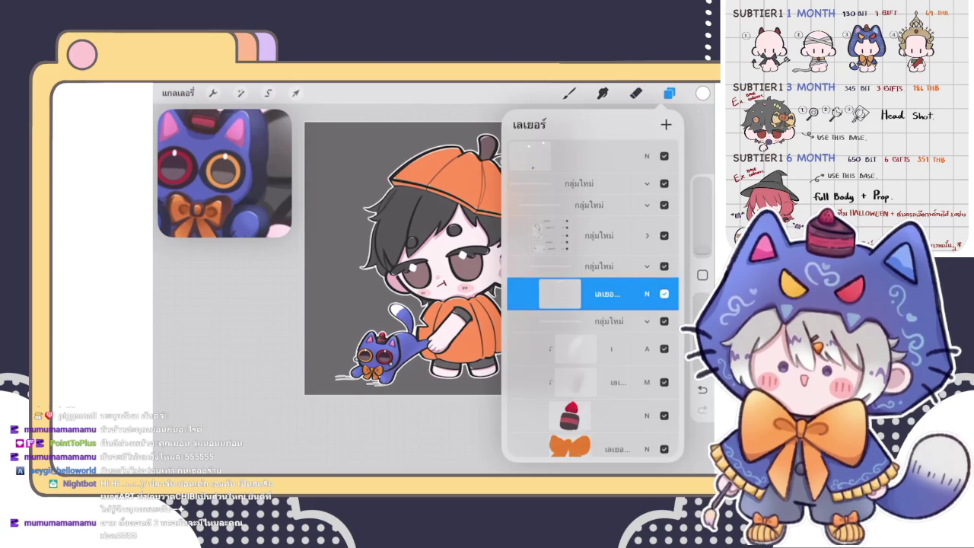
{"action": "scroll", "coordinate": [592, 296], "scroll_direction": "down", "scroll_amount": 2}
{"action": "scroll", "coordinate": [592, 296], "scroll_direction": "up", "scroll_amount": 2}
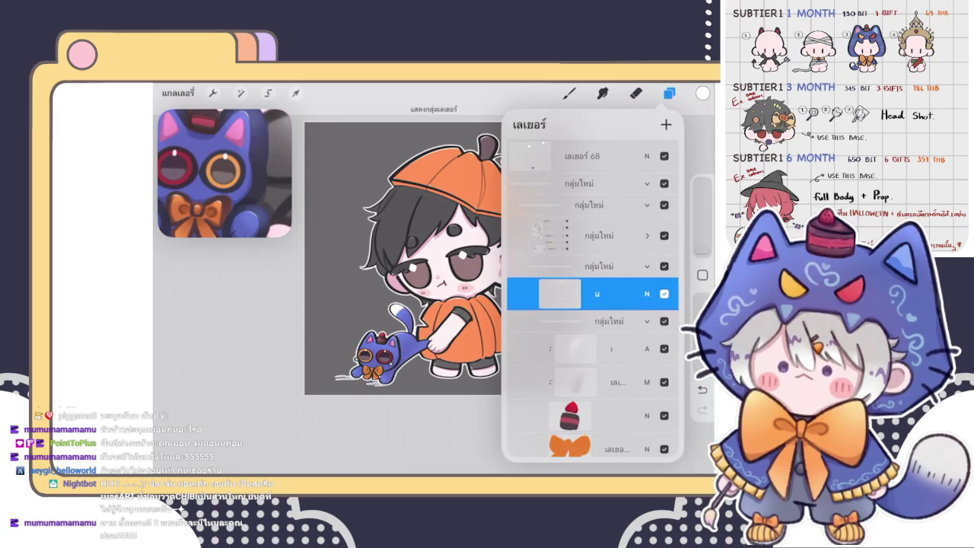
{"action": "left_click", "coordinate": [598, 235]}
{"action": "left_click", "coordinate": [648, 235]}
{"action": "scroll", "coordinate": [592, 334], "scroll_direction": "down", "scroll_amount": 2}
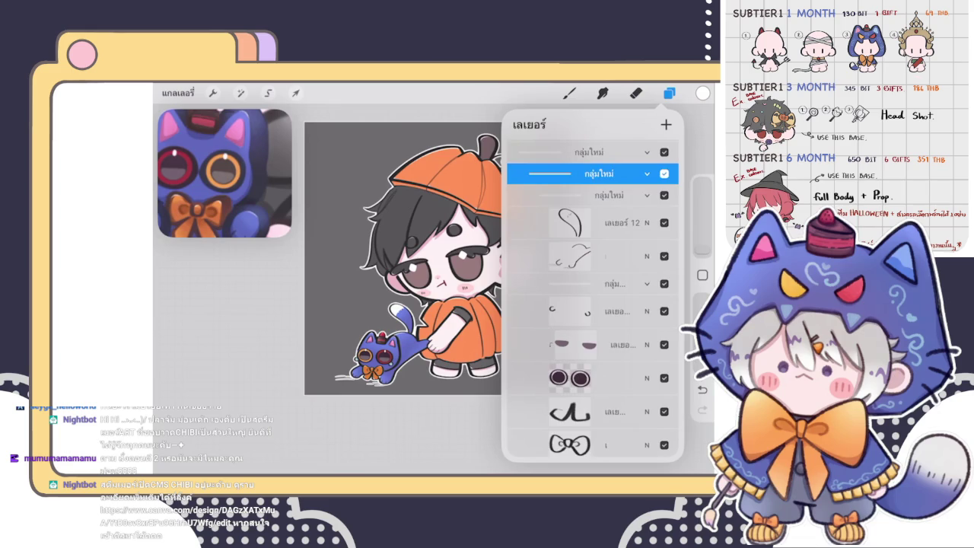
{"action": "scroll", "coordinate": [593, 301], "scroll_direction": "down", "scroll_amount": 3}
{"action": "scroll", "coordinate": [592, 301], "scroll_direction": "down", "scroll_amount": 3}
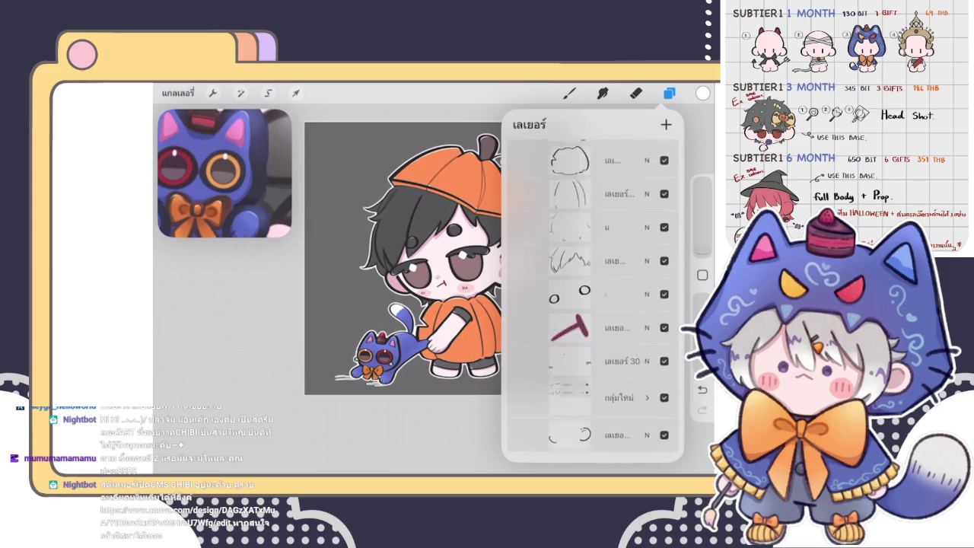
{"action": "left_click", "coordinate": [606, 156]}
{"action": "scroll", "coordinate": [592, 266], "scroll_direction": "up", "scroll_amount": 2}
{"action": "left_click", "coordinate": [607, 230]}
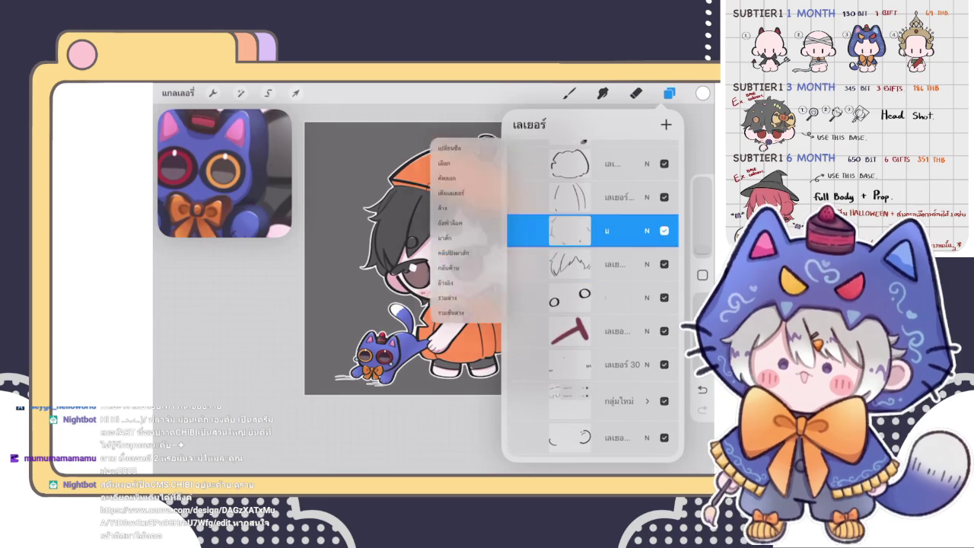
{"action": "left_click", "coordinate": [434, 312]}
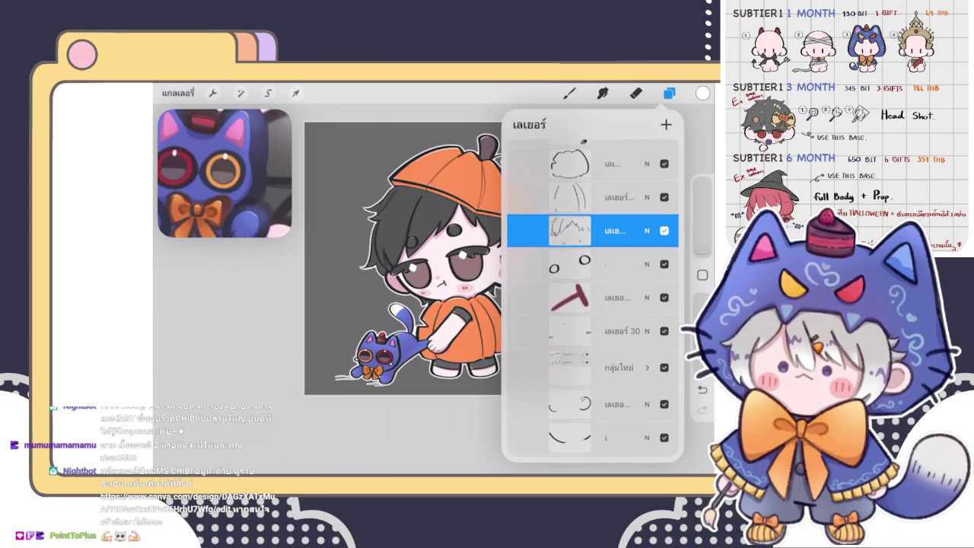
- Lower the hair sketch layer's opacity to about 38%
{"action": "left_click", "coordinate": [646, 231]}
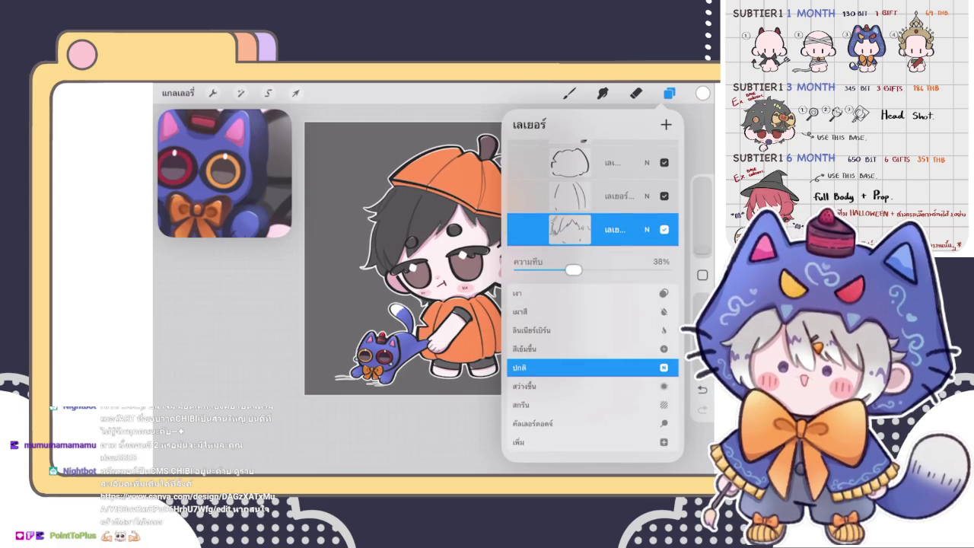
{"action": "left_click_drag", "start_coordinate": [586, 270], "coordinate": [631, 270]}
{"action": "left_click", "coordinate": [646, 229]}
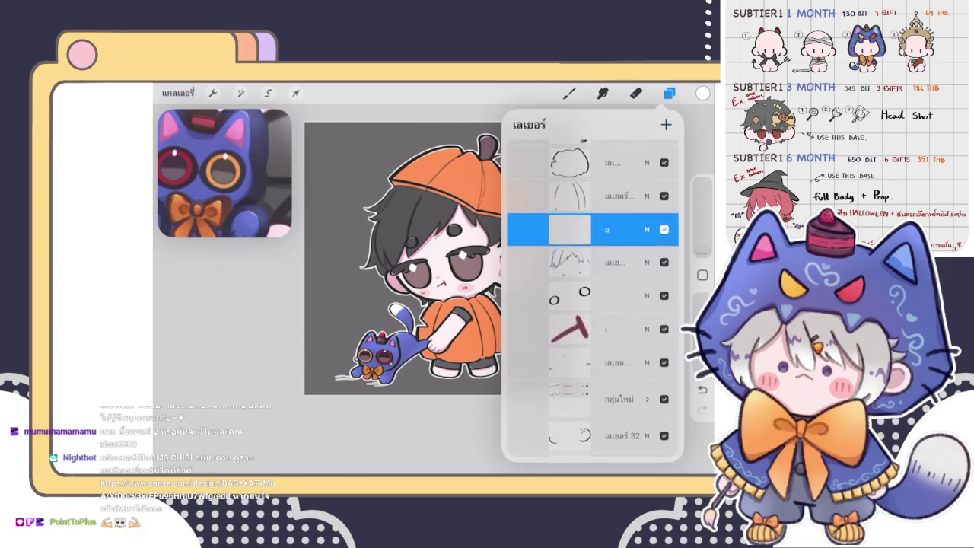
{"action": "left_click", "coordinate": [569, 93]}
- Choose the pen brush from Classic Library 2 and a dark inking colour
{"action": "left_click", "coordinate": [569, 93]}
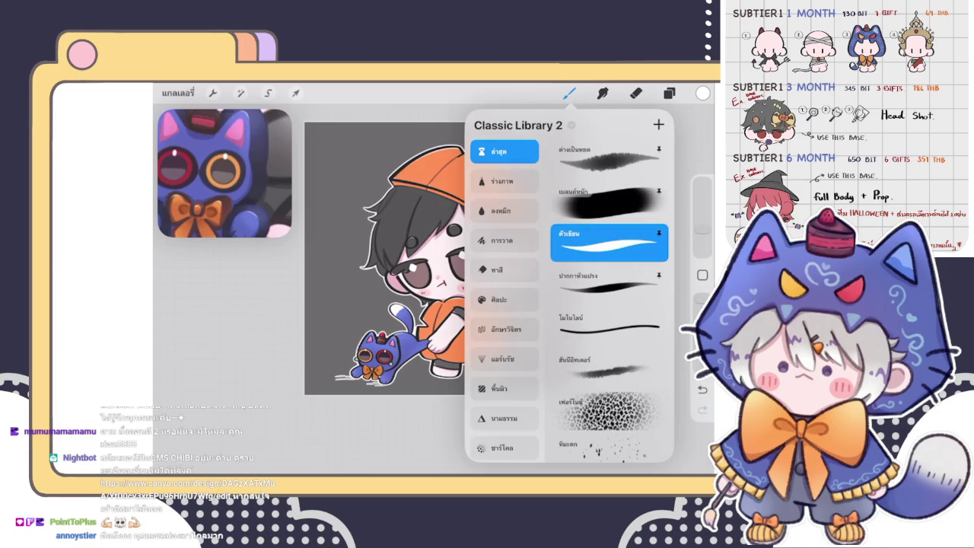
{"action": "left_click", "coordinate": [608, 283]}
{"action": "left_click", "coordinate": [569, 93]}
{"action": "left_click", "coordinate": [702, 93]}
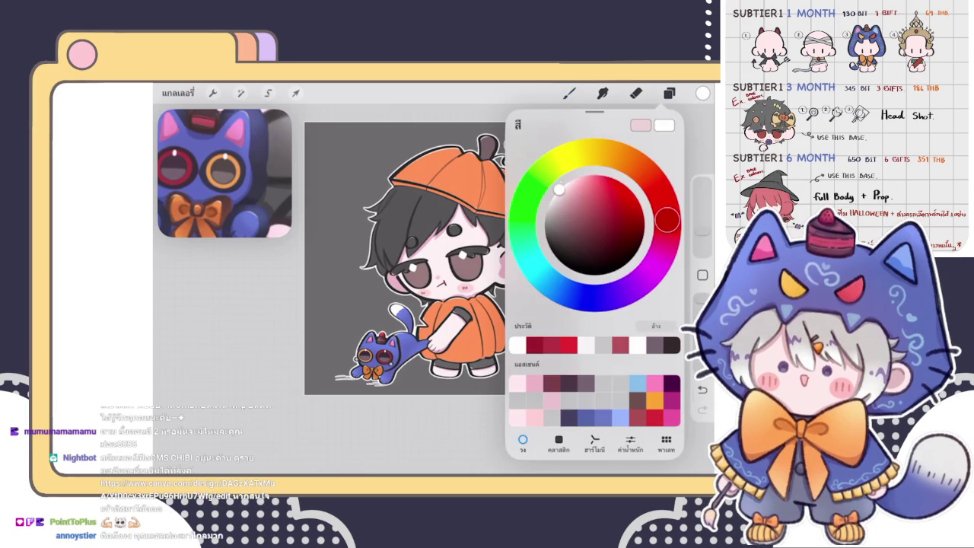
{"action": "left_click", "coordinate": [546, 238]}
{"action": "left_click", "coordinate": [569, 92]}
{"action": "left_click", "coordinate": [569, 92]}
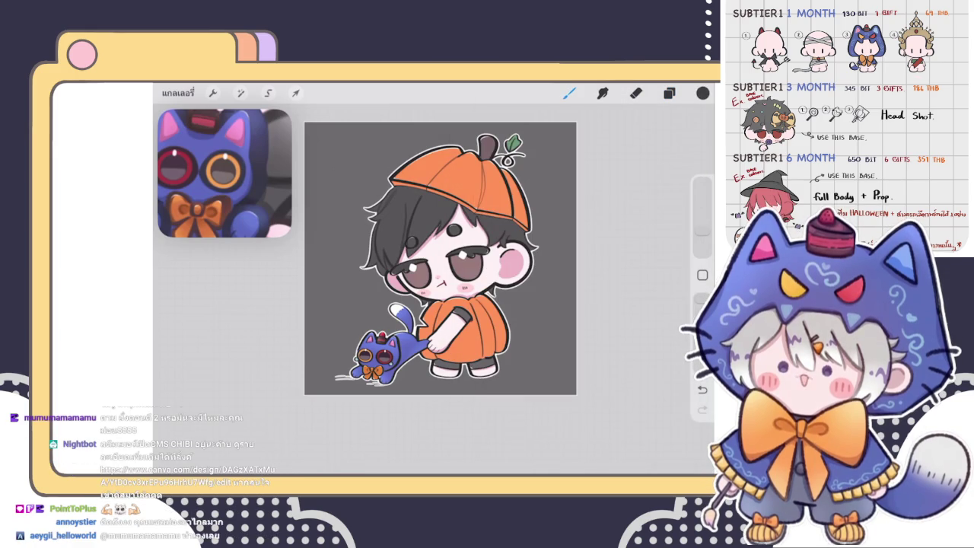
{"action": "scroll", "coordinate": [456, 274], "scroll_direction": "up", "scroll_amount": 5}
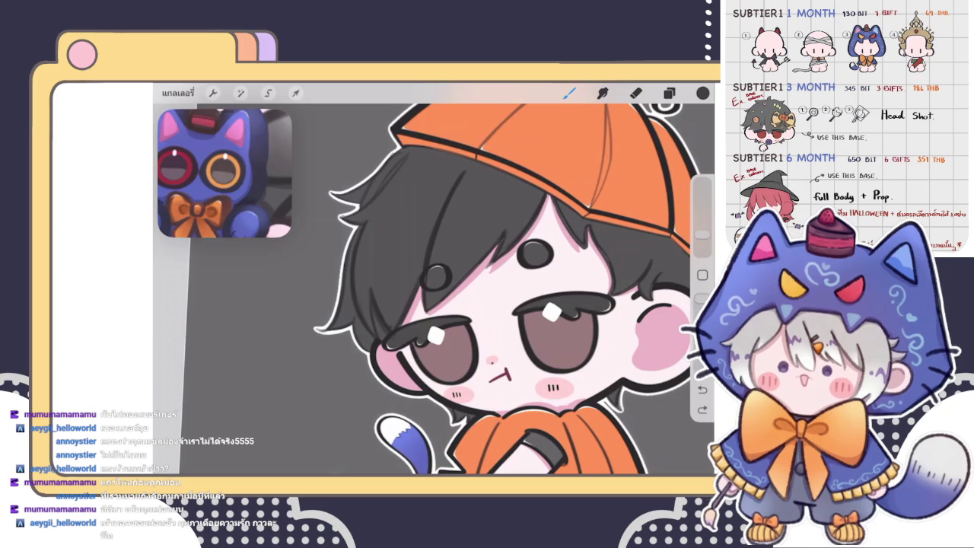
- Draw two test dark strokes along the hair edge on a new layer
{"action": "scroll", "coordinate": [454, 278], "scroll_direction": "down", "scroll_amount": 3}
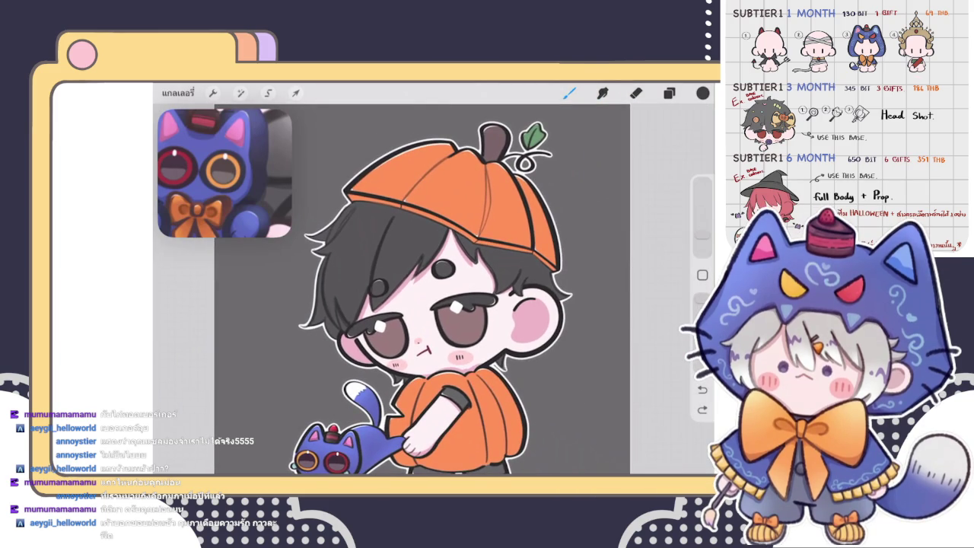
{"action": "scroll", "coordinate": [422, 289], "scroll_direction": "up", "scroll_amount": 2}
{"action": "left_click", "coordinate": [668, 93]}
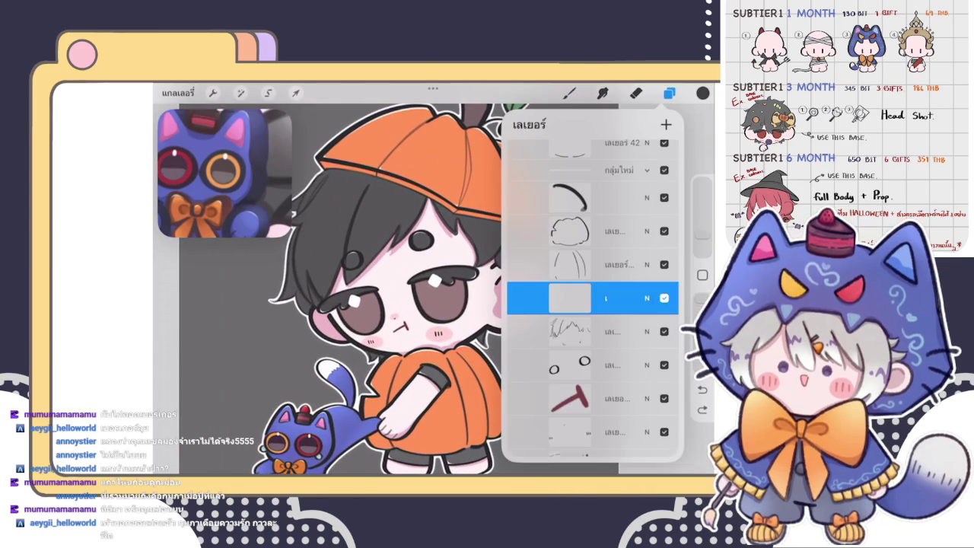
{"action": "left_click", "coordinate": [569, 93]}
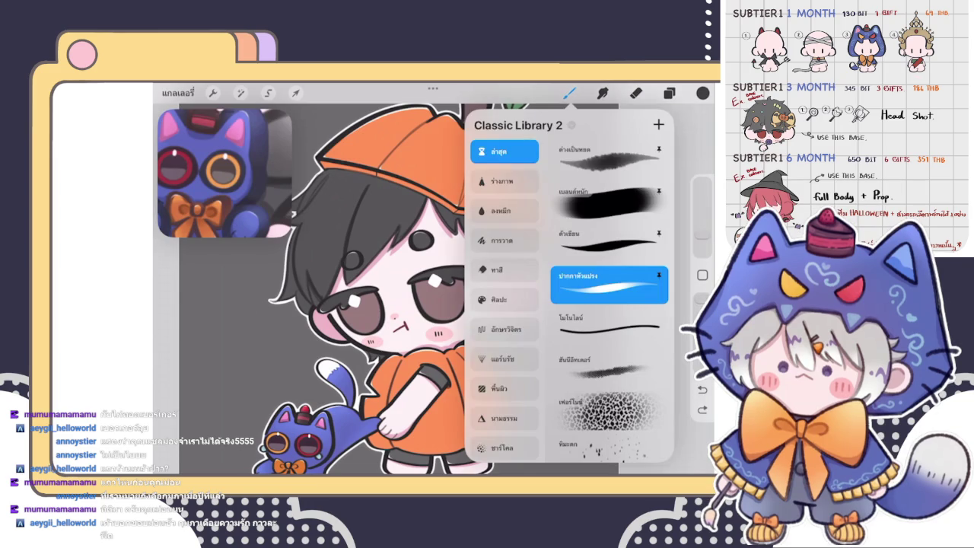
{"action": "scroll", "coordinate": [433, 289], "scroll_direction": "up", "scroll_amount": 3}
{"action": "scroll", "coordinate": [433, 289], "scroll_direction": "up", "scroll_amount": 3}
{"action": "left_click_drag", "start_coordinate": [506, 171], "coordinate": [426, 266]}
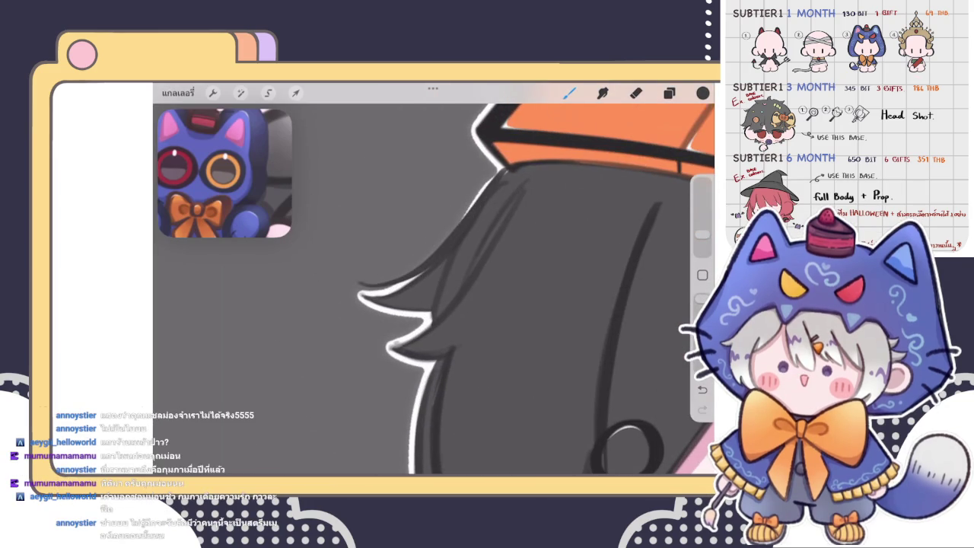
{"action": "scroll", "coordinate": [433, 289], "scroll_direction": "up", "scroll_amount": 1}
{"action": "left_click_drag", "start_coordinate": [494, 199], "coordinate": [429, 262]}
{"action": "scroll", "coordinate": [433, 289], "scroll_direction": "down", "scroll_amount": 2}
{"action": "scroll", "coordinate": [434, 289], "scroll_direction": "up", "scroll_amount": 2}
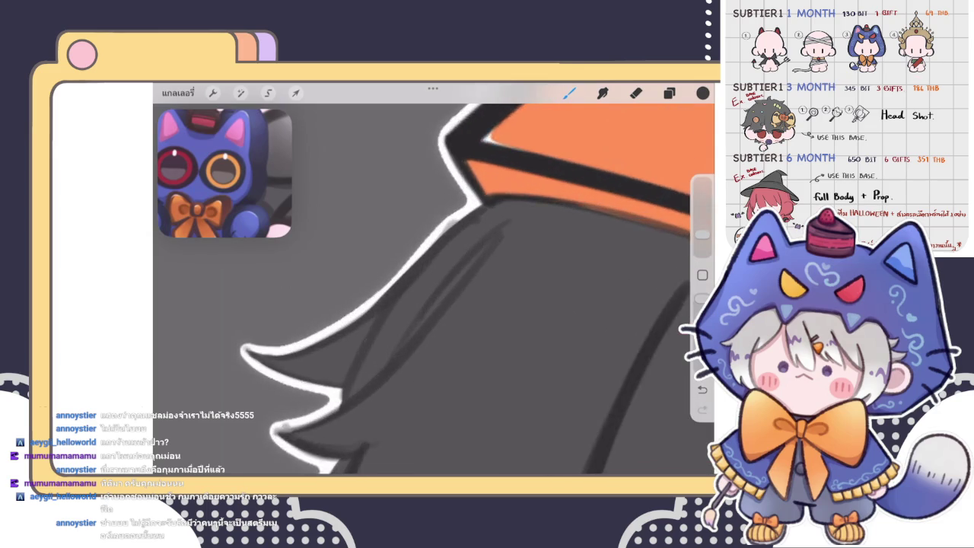
{"action": "scroll", "coordinate": [434, 289], "scroll_direction": "up", "scroll_amount": 1}
- Merge the new line layer down into เลเยอร์ 46
{"action": "left_click", "coordinate": [668, 92]}
{"action": "left_click", "coordinate": [571, 298]}
{"action": "left_click", "coordinate": [433, 379]}
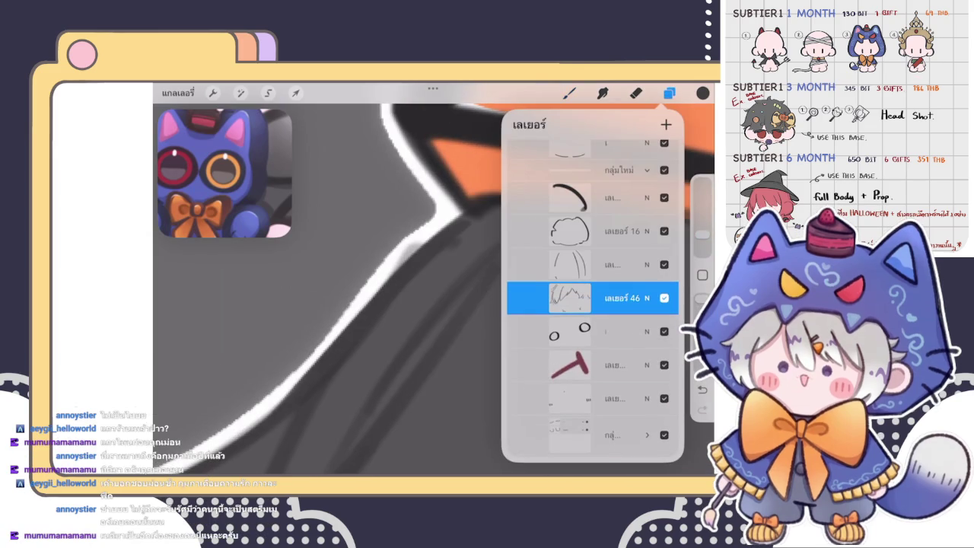
{"action": "left_click", "coordinate": [668, 92]}
- Erase the stray white outline beside the hair edge, toggling between Brush and Eraser
{"action": "left_click", "coordinate": [636, 92]}
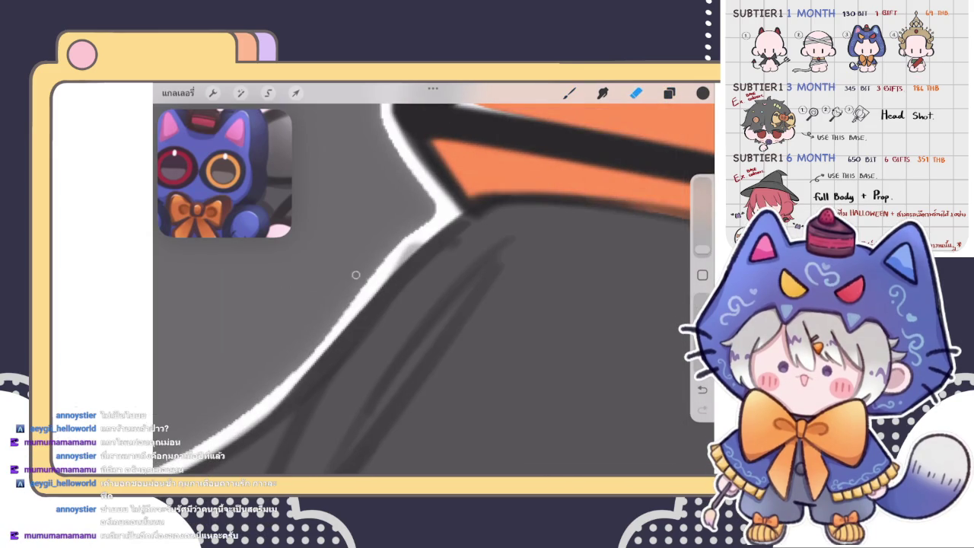
{"action": "mouse_move", "coordinate": [376, 276]}
{"action": "left_mouse_down"}
{"action": "mouse_move", "coordinate": [420, 235]}
{"action": "mouse_move", "coordinate": [413, 244]}
{"action": "left_mouse_up"}
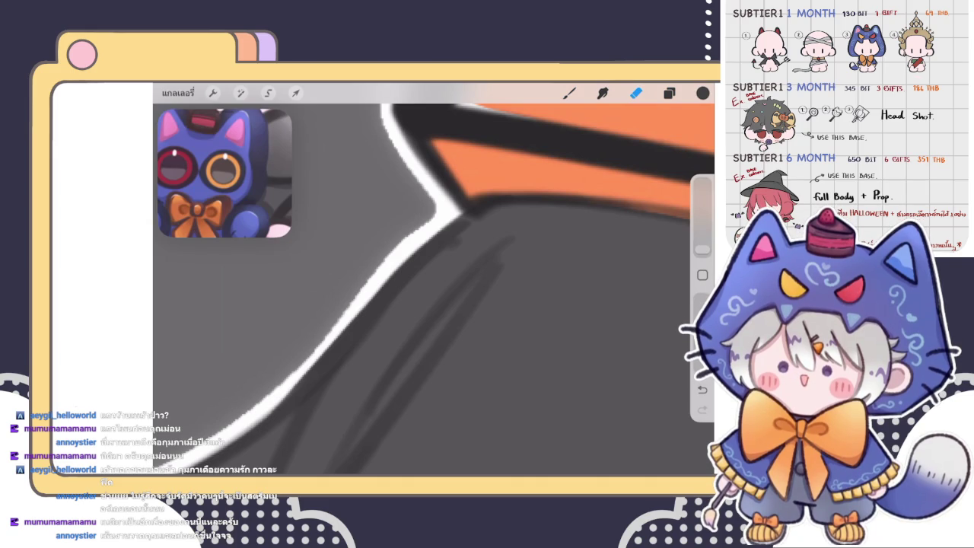
{"action": "key", "text": "b"}
{"action": "scroll", "coordinate": [434, 278], "scroll_direction": "down", "scroll_amount": 1}
{"action": "key", "text": "e"}
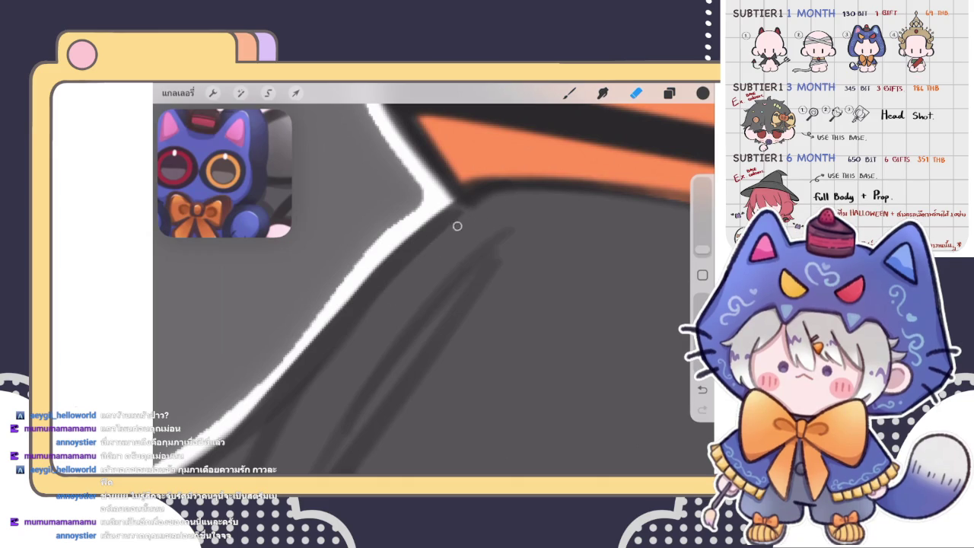
{"action": "scroll", "coordinate": [434, 279], "scroll_direction": "down", "scroll_amount": 5}
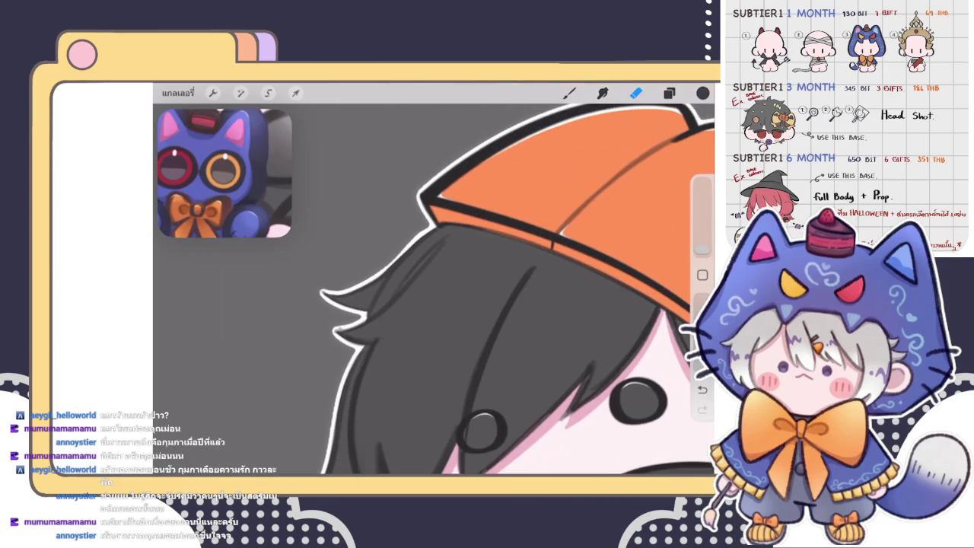
{"action": "key", "text": "b"}
{"action": "scroll", "coordinate": [397, 238], "scroll_direction": "up", "scroll_amount": 3}
{"action": "scroll", "coordinate": [397, 237], "scroll_direction": "up", "scroll_amount": 2}
{"action": "key", "text": "e"}
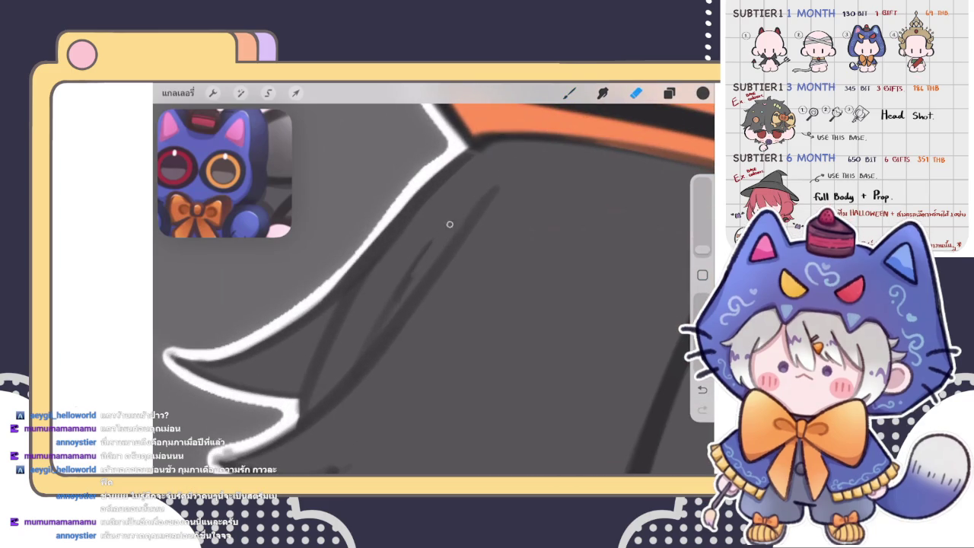
- Erase the thin stray dark lines along the hair strokes, adjusting the eraser size
{"action": "left_click_drag", "start_coordinate": [430, 242], "coordinate": [403, 280]}
{"action": "left_click_drag", "start_coordinate": [702, 250], "coordinate": [701, 253]}
{"action": "scroll", "coordinate": [433, 278], "scroll_direction": "up", "scroll_amount": 3}
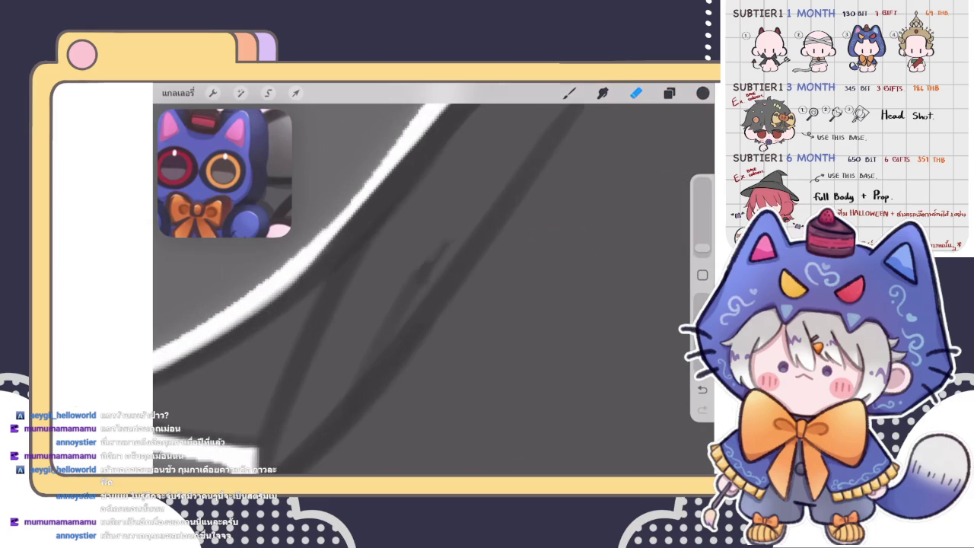
{"action": "left_click_drag", "start_coordinate": [455, 230], "coordinate": [358, 363]}
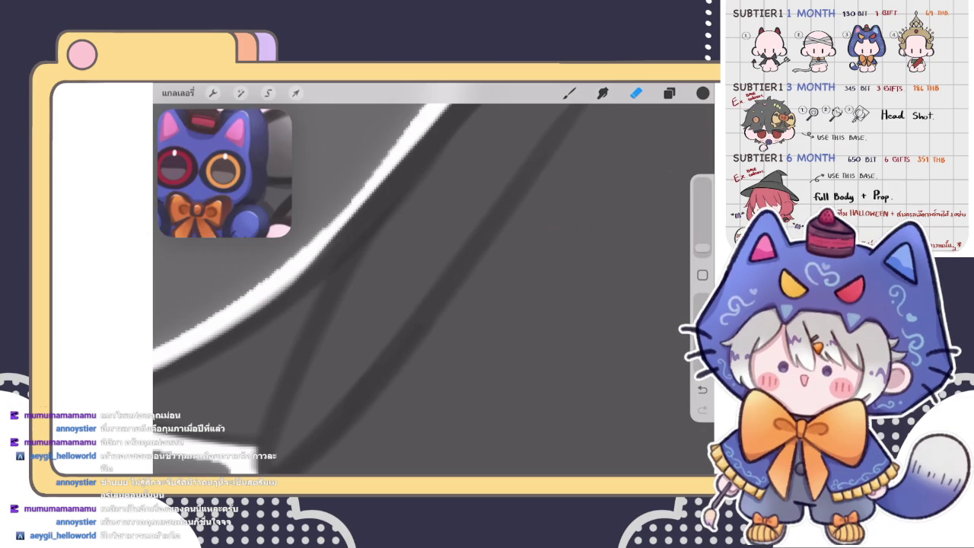
{"action": "scroll", "coordinate": [433, 281], "scroll_direction": "down", "scroll_amount": 3}
{"action": "scroll", "coordinate": [434, 281], "scroll_direction": "down", "scroll_amount": 2}
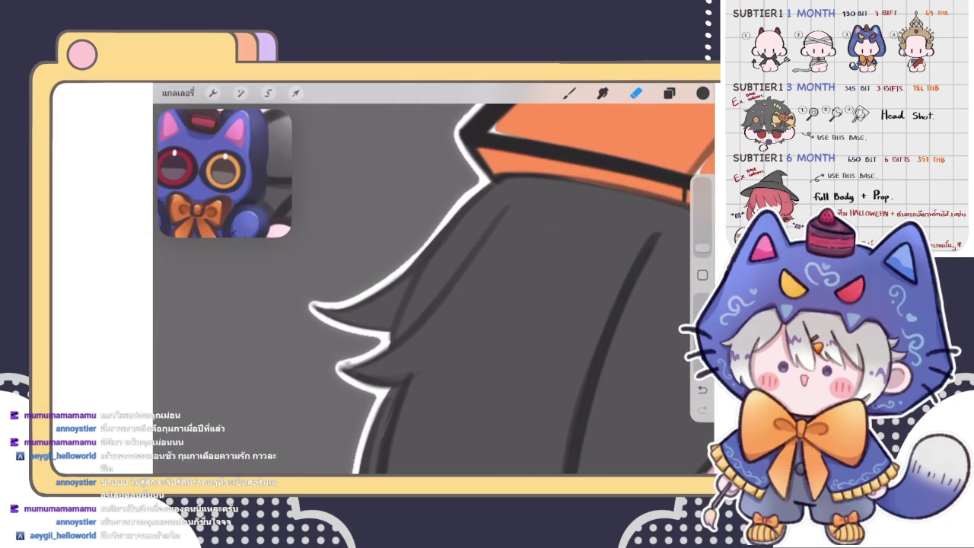
- Try dark strokes along the spike's left edge and undo each attempt
{"action": "key", "text": "b"}
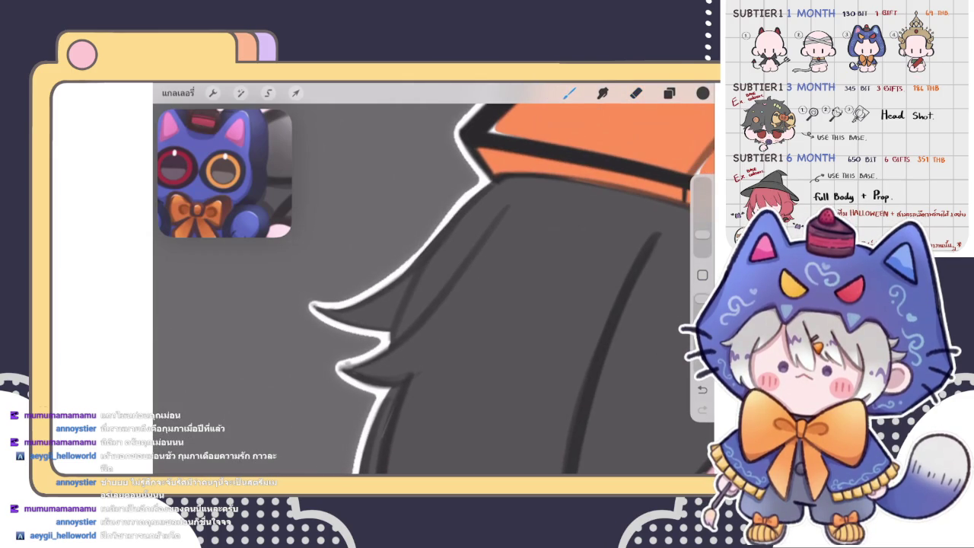
{"action": "scroll", "coordinate": [433, 289], "scroll_direction": "up", "scroll_amount": 3}
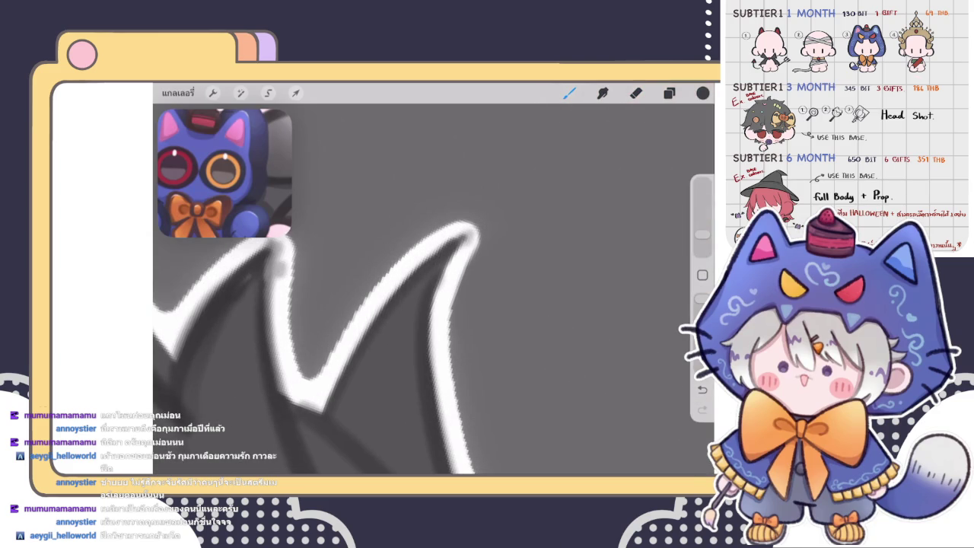
{"action": "key", "text": "ctrl+z"}
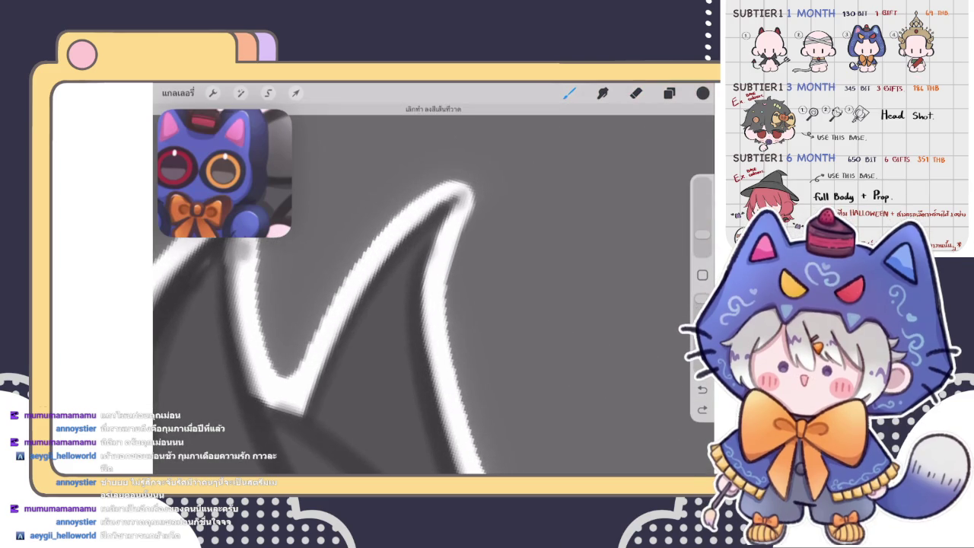
{"action": "left_click_drag", "start_coordinate": [303, 411], "coordinate": [357, 301]}
{"action": "key", "text": "ctrl+z"}
{"action": "left_click_drag", "start_coordinate": [302, 410], "coordinate": [426, 221]}
{"action": "key", "text": "ctrl+z"}
- Use a slightly larger Eraser and move the view to the other hair spikes
{"action": "key", "text": "e"}
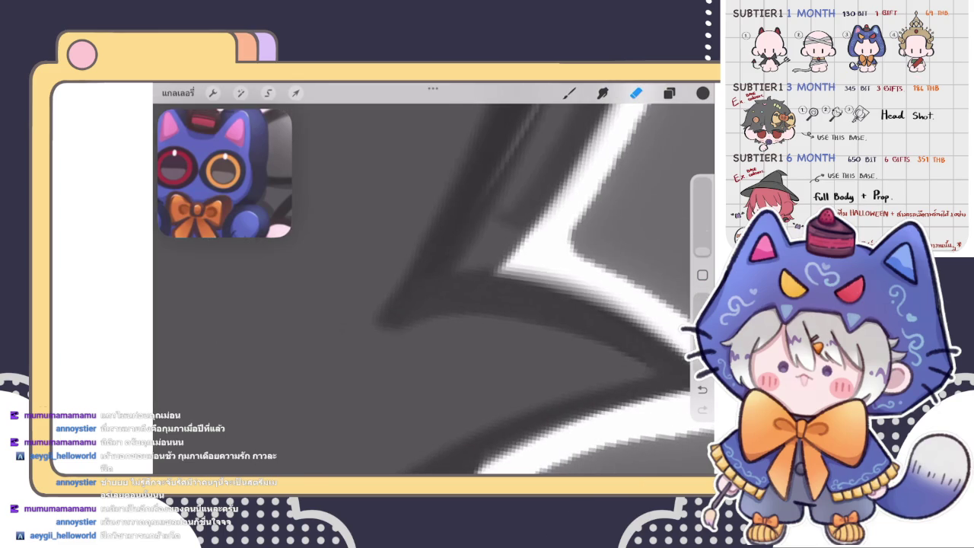
{"action": "left_click_drag", "start_coordinate": [703, 251], "coordinate": [702, 246]}
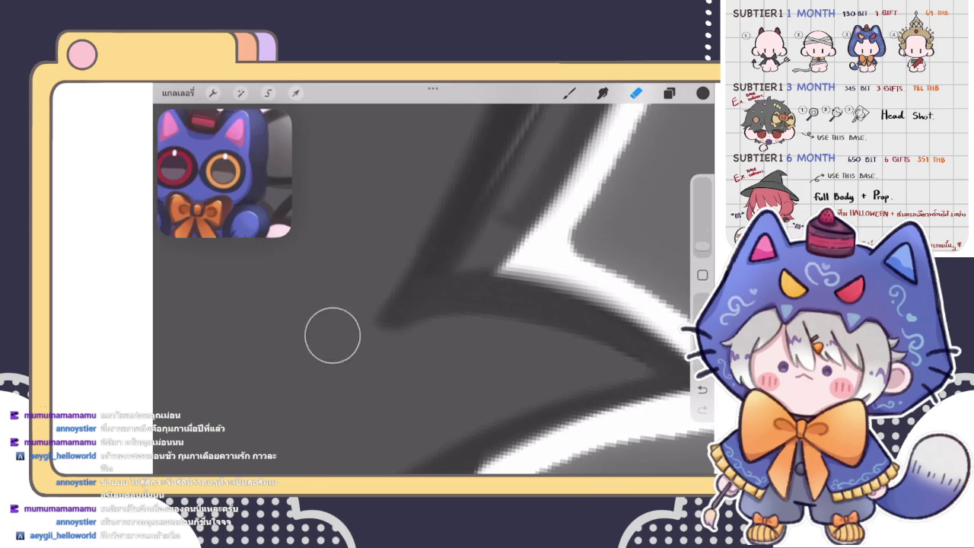
{"action": "left_click_drag", "start_coordinate": [344, 328], "coordinate": [344, 251]}
{"action": "scroll", "coordinate": [426, 228], "scroll_direction": "up", "scroll_amount": 5}
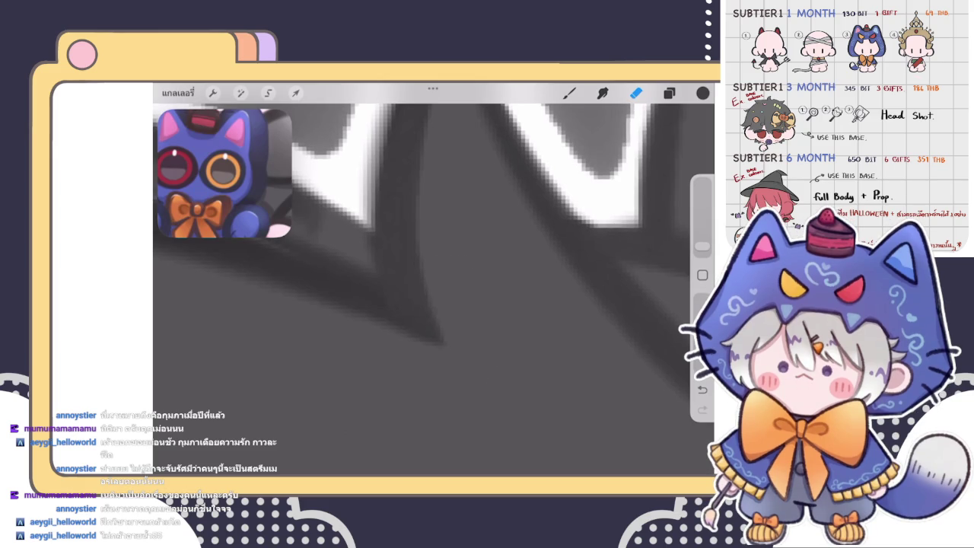
{"action": "scroll", "coordinate": [434, 251], "scroll_direction": "down", "scroll_amount": 3}
{"action": "scroll", "coordinate": [433, 281], "scroll_direction": "down", "scroll_amount": 3}
- Draw a diagonal dark strand line across the hair with the Brush, undoing and redrawing it
{"action": "scroll", "coordinate": [434, 281], "scroll_direction": "down", "scroll_amount": 3}
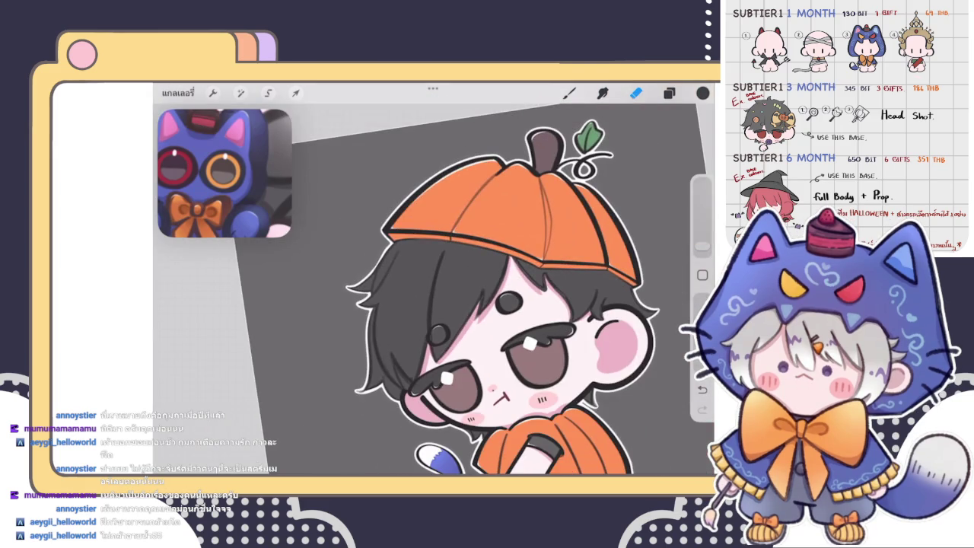
{"action": "scroll", "coordinate": [433, 282], "scroll_direction": "up", "scroll_amount": 5}
{"action": "key", "text": "b"}
{"action": "scroll", "coordinate": [434, 282], "scroll_direction": "up", "scroll_amount": 5}
{"action": "scroll", "coordinate": [433, 281], "scroll_direction": "up", "scroll_amount": 2}
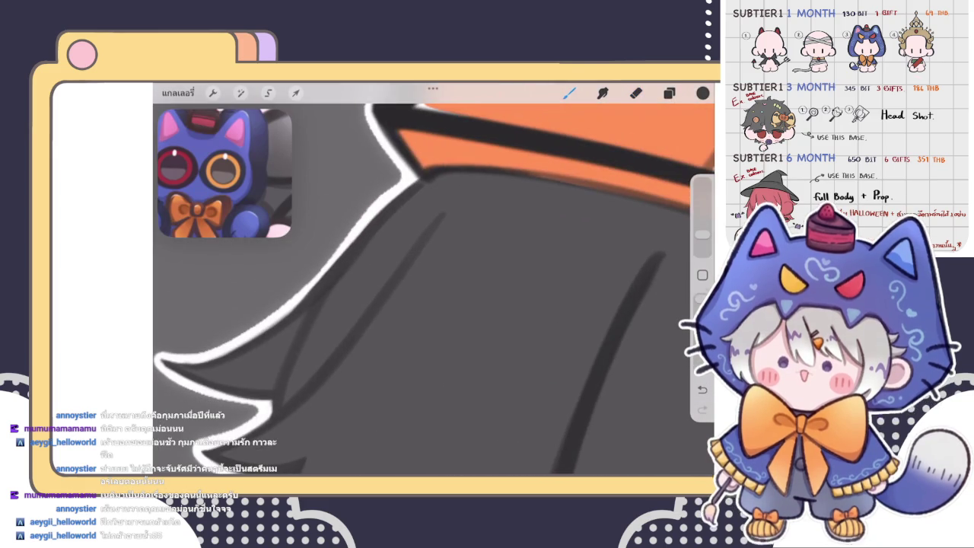
{"action": "scroll", "coordinate": [433, 282], "scroll_direction": "down", "scroll_amount": 2}
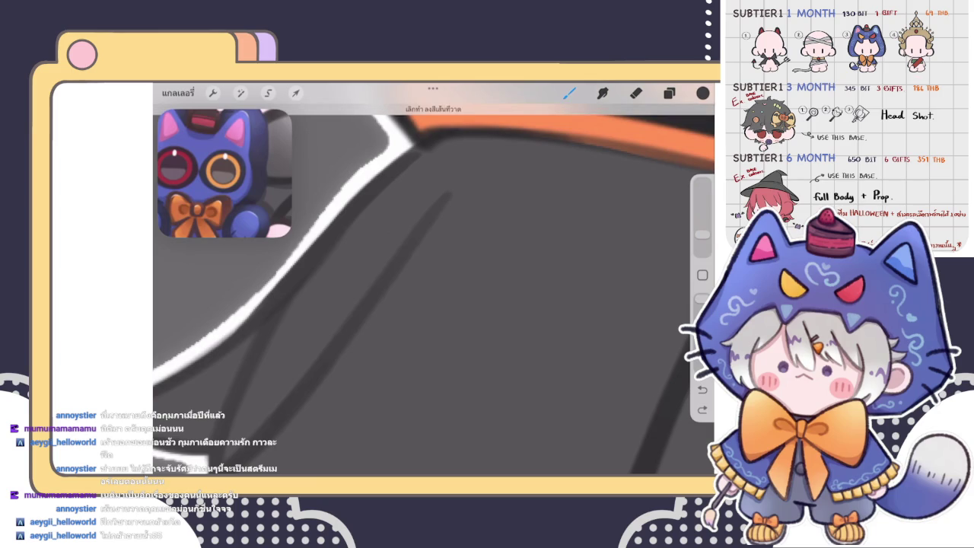
{"action": "left_click_drag", "start_coordinate": [331, 343], "coordinate": [444, 195]}
{"action": "key", "text": "ctrl+z"}
{"action": "left_click_drag", "start_coordinate": [327, 350], "coordinate": [472, 180]}
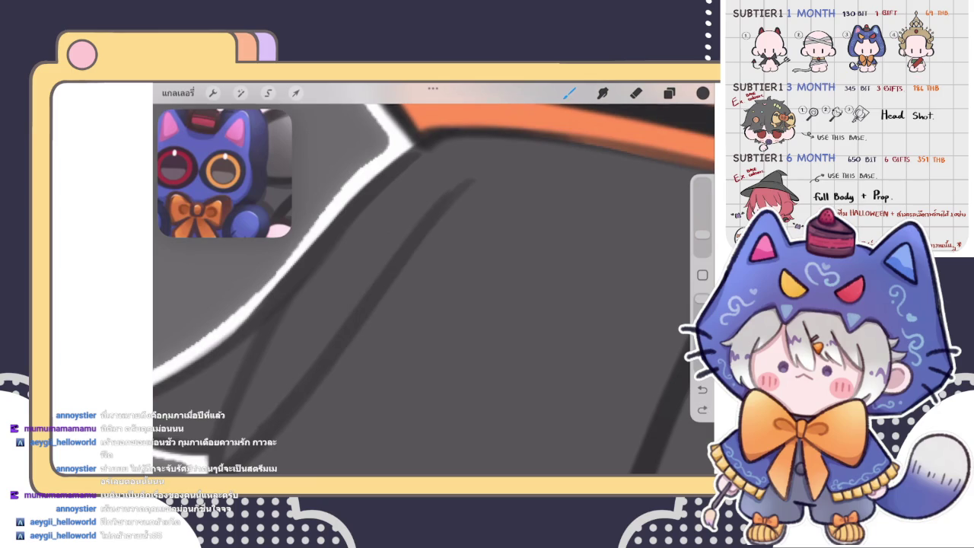
{"action": "key", "text": "ctrl+z"}
- Retry the diagonal strand line three more times, undoing each attempt, and switch to the Eraser
{"action": "left_click_drag", "start_coordinate": [335, 335], "coordinate": [478, 169]}
{"action": "key", "text": "ctrl+z"}
{"action": "left_click_drag", "start_coordinate": [319, 366], "coordinate": [468, 181]}
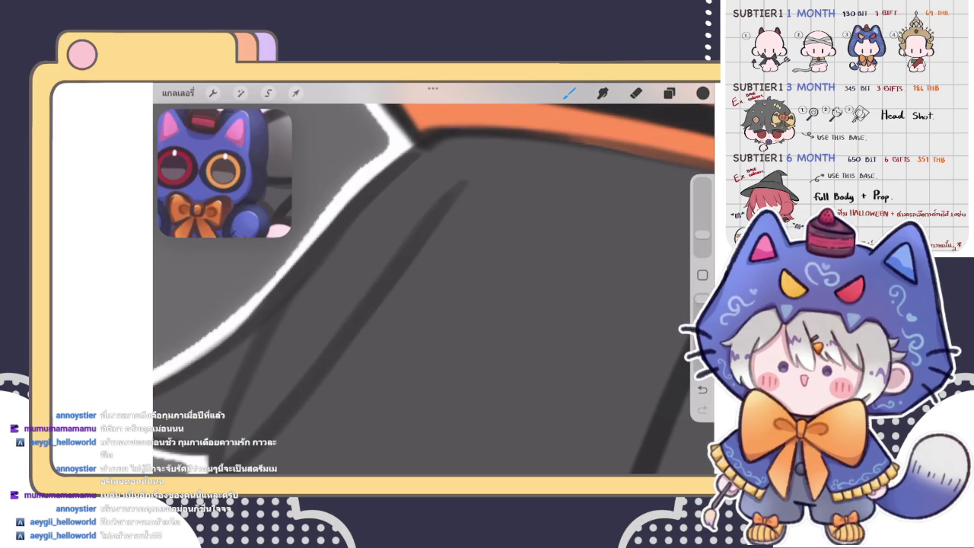
{"action": "key", "text": "ctrl+z"}
{"action": "left_click_drag", "start_coordinate": [328, 357], "coordinate": [457, 192]}
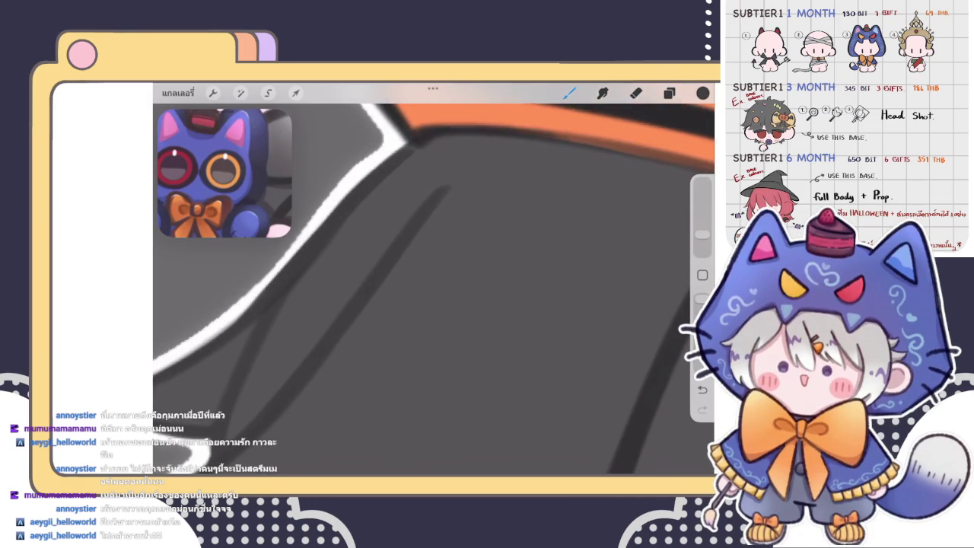
{"action": "key", "text": "ctrl+z"}
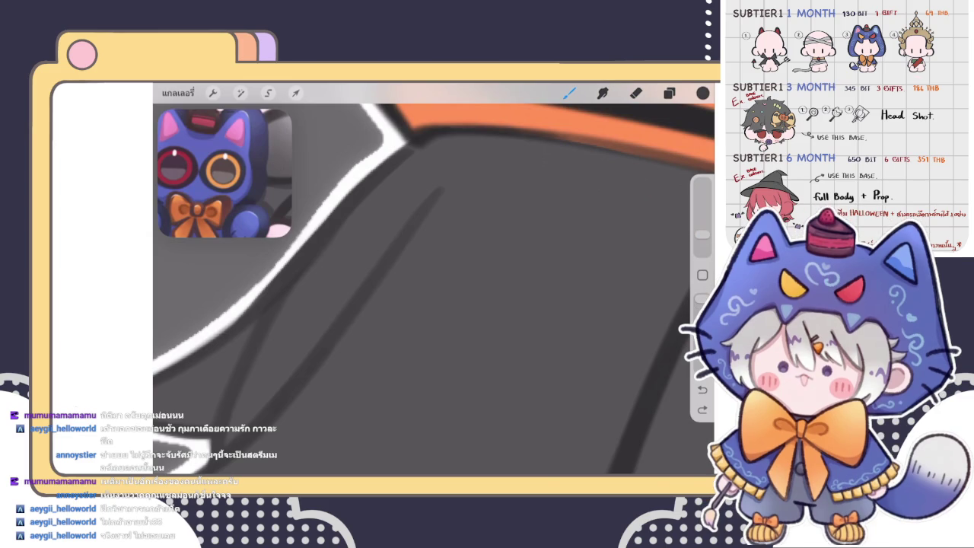
{"action": "scroll", "coordinate": [433, 251], "scroll_direction": "up", "scroll_amount": 2}
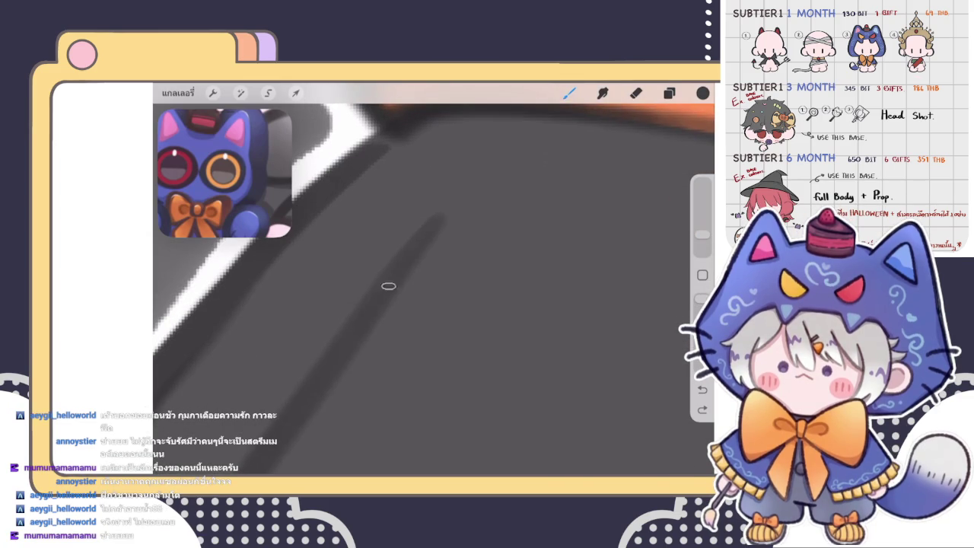
{"action": "key", "text": "e"}
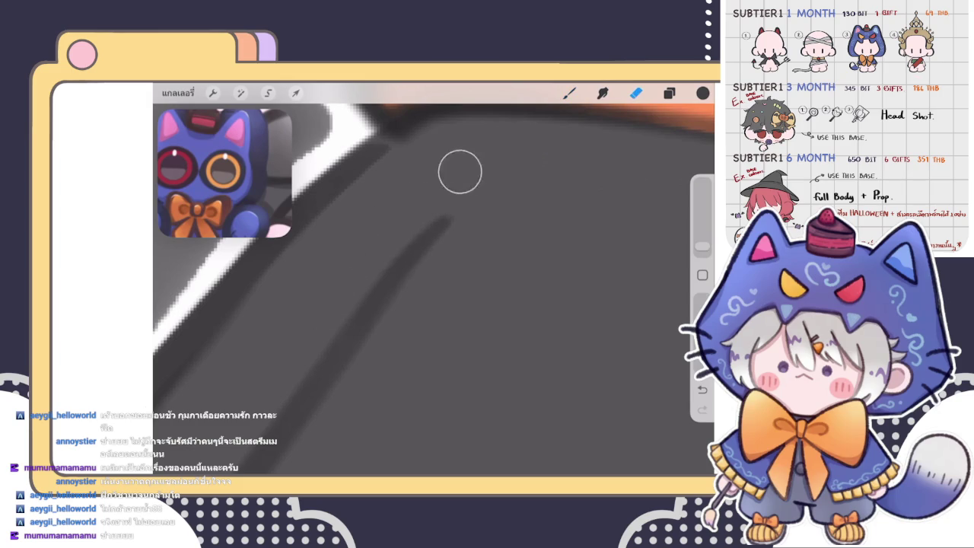
{"action": "scroll", "coordinate": [416, 205], "scroll_direction": "down", "scroll_amount": 10}
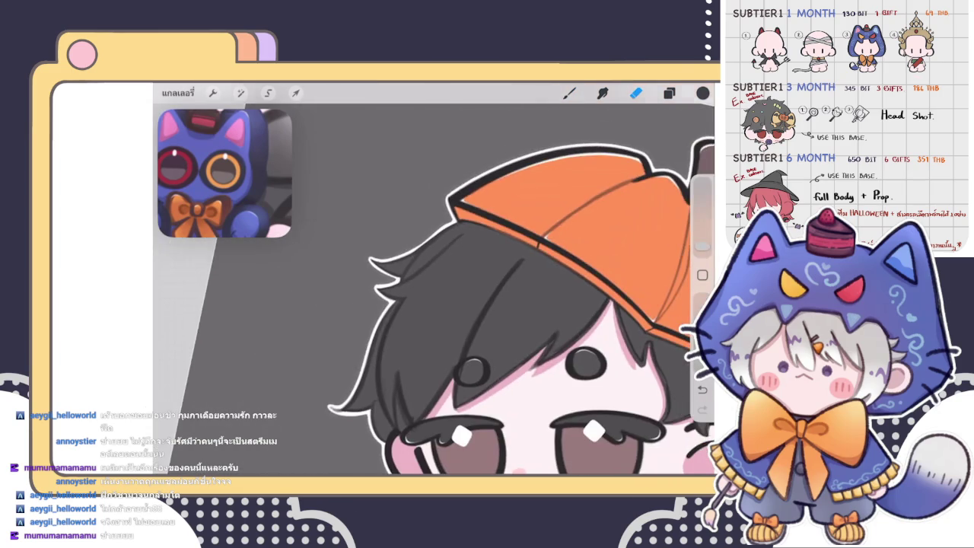
- Darken the light halo beside the white outline with short dark brush strokes
{"action": "scroll", "coordinate": [494, 281], "scroll_direction": "up", "scroll_amount": 5}
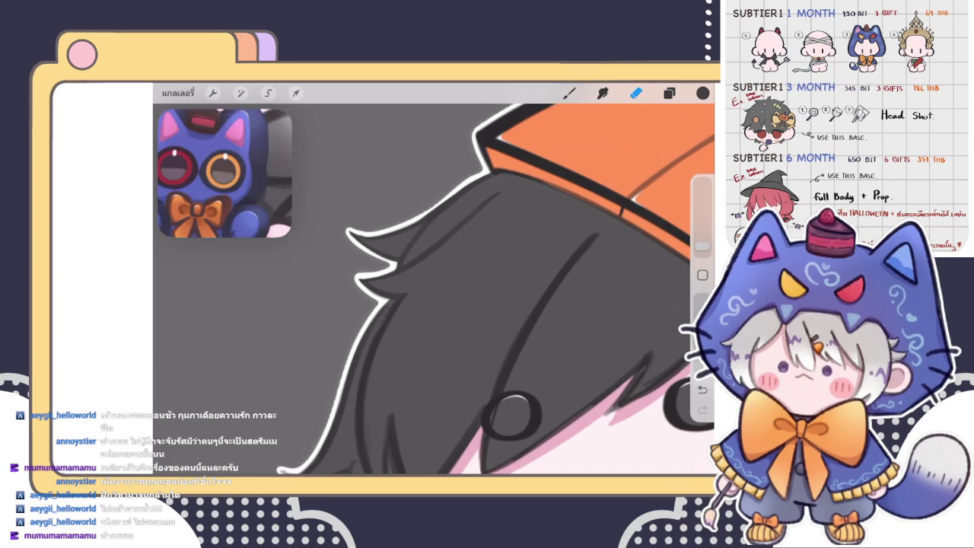
{"action": "scroll", "coordinate": [434, 281], "scroll_direction": "up", "scroll_amount": 5}
{"action": "key", "text": "b"}
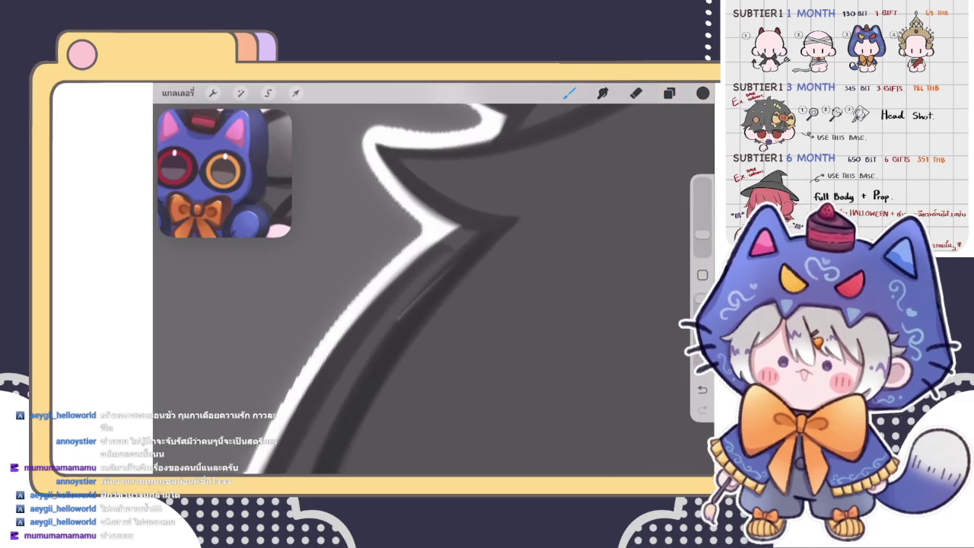
{"action": "scroll", "coordinate": [434, 282], "scroll_direction": "up", "scroll_amount": 2}
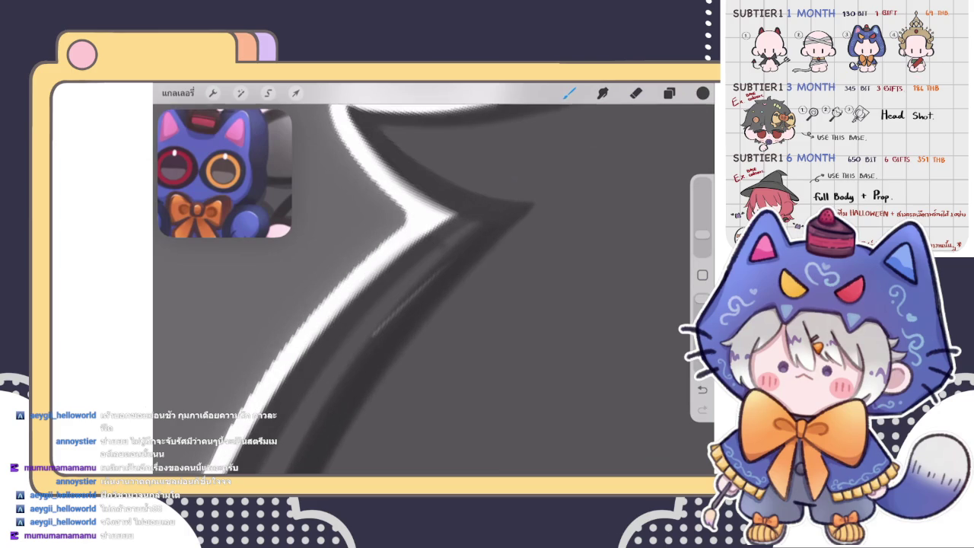
{"action": "left_click_drag", "start_coordinate": [466, 210], "coordinate": [429, 230]}
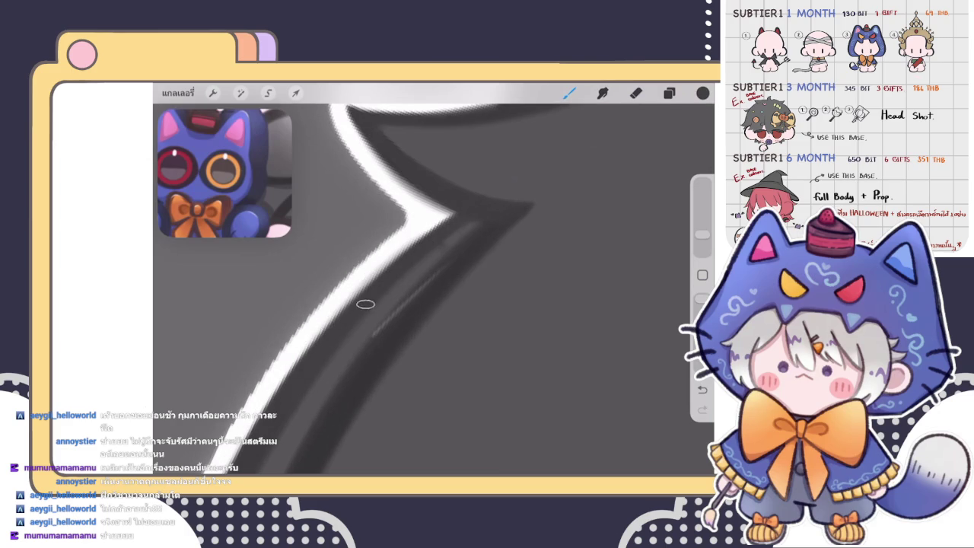
{"action": "left_click_drag", "start_coordinate": [315, 339], "coordinate": [453, 215]}
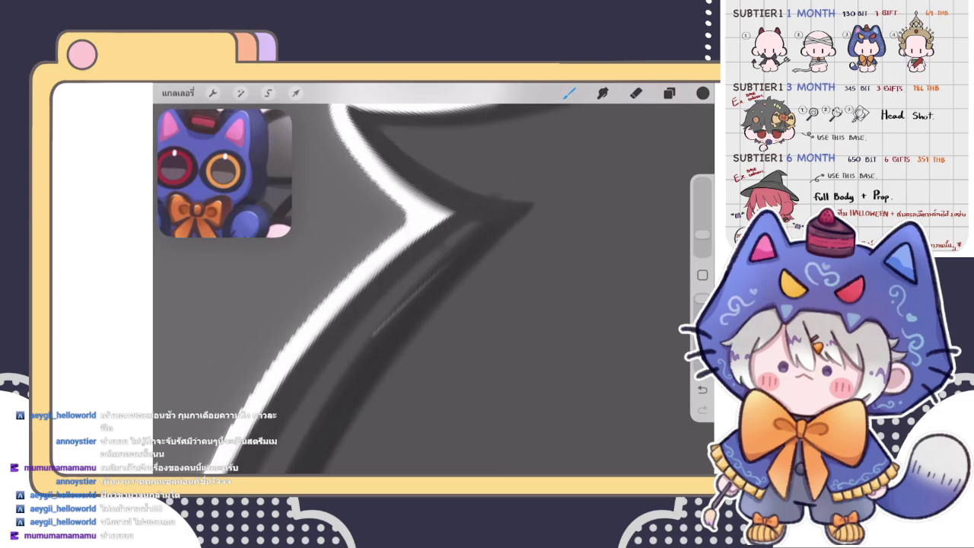
{"action": "scroll", "coordinate": [434, 289], "scroll_direction": "up", "scroll_amount": 5}
- Test an eraser stroke along the dark line near the outline, undo it, and show the layer list
{"action": "key", "text": "e"}
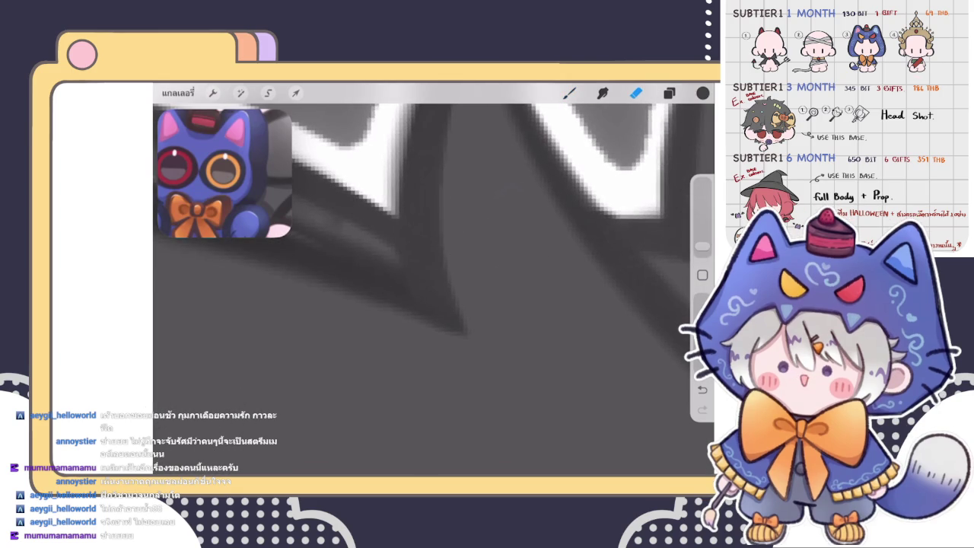
{"action": "scroll", "coordinate": [434, 290], "scroll_direction": "down", "scroll_amount": 2}
{"action": "scroll", "coordinate": [433, 289], "scroll_direction": "down", "scroll_amount": 2}
{"action": "scroll", "coordinate": [434, 290], "scroll_direction": "down", "scroll_amount": 2}
{"action": "scroll", "coordinate": [433, 289], "scroll_direction": "down", "scroll_amount": 2}
{"action": "scroll", "coordinate": [433, 289], "scroll_direction": "up", "scroll_amount": 3}
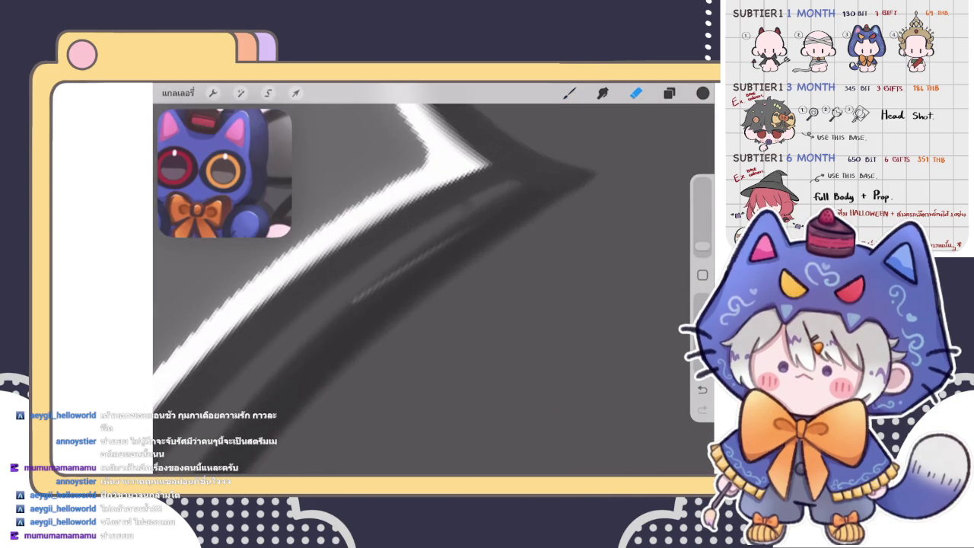
{"action": "left_click_drag", "start_coordinate": [350, 299], "coordinate": [429, 247]}
{"action": "key", "text": "ctrl+z"}
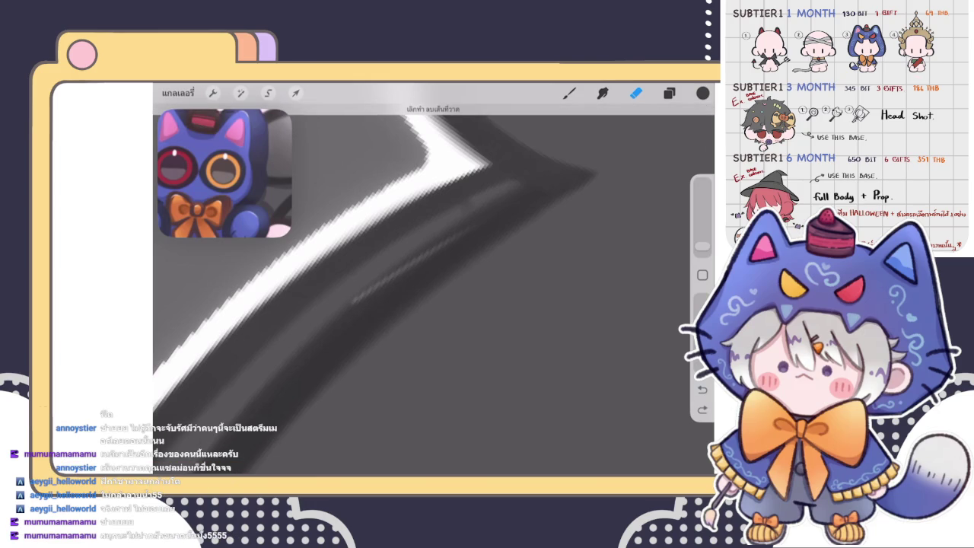
{"action": "scroll", "coordinate": [434, 289], "scroll_direction": "down", "scroll_amount": 2}
{"action": "left_click", "coordinate": [668, 93]}
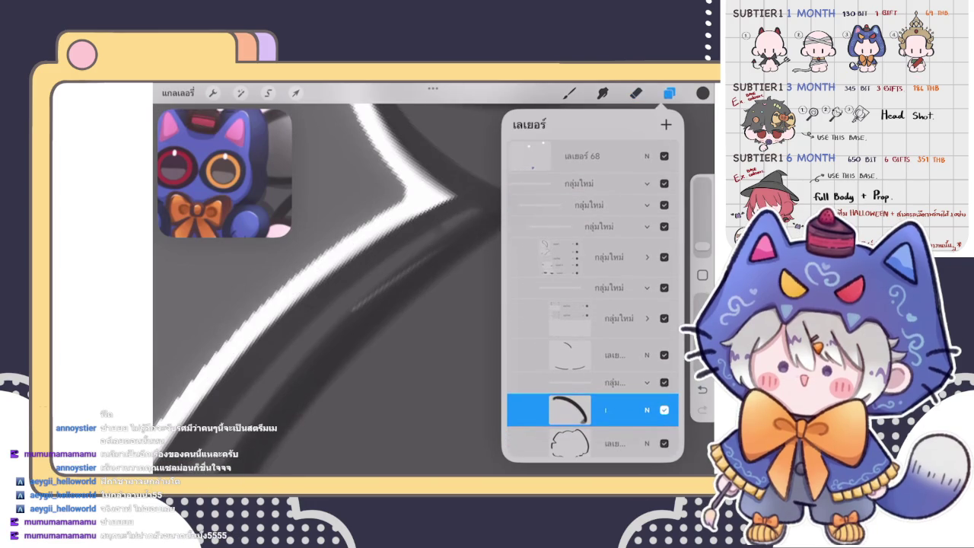
- Make a hidden layer in the กลุ่มใหม่ group visible, hide Layer 55, and return to the Brush
{"action": "left_click", "coordinate": [578, 205]}
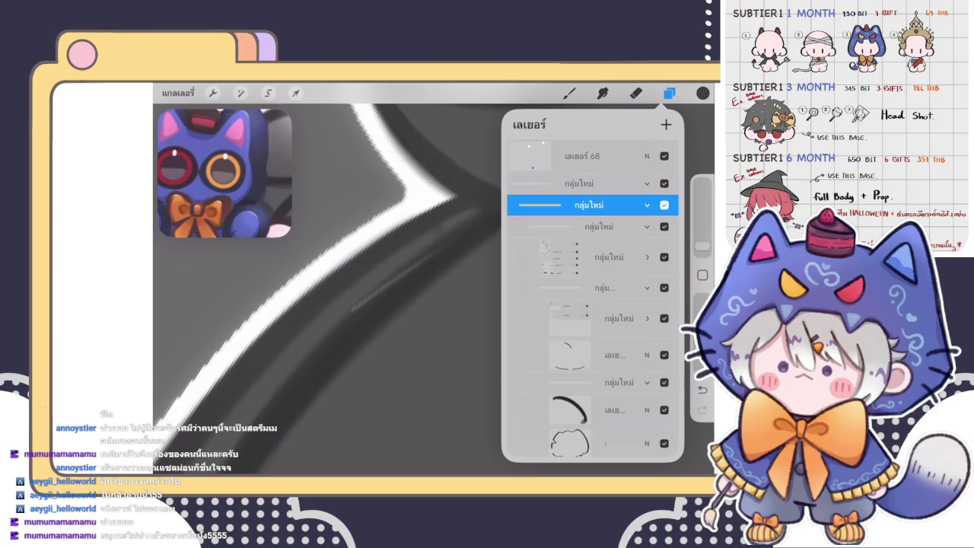
{"action": "scroll", "coordinate": [593, 297], "scroll_direction": "down", "scroll_amount": 10}
{"action": "scroll", "coordinate": [593, 297], "scroll_direction": "down", "scroll_amount": 5}
{"action": "left_click", "coordinate": [664, 272]}
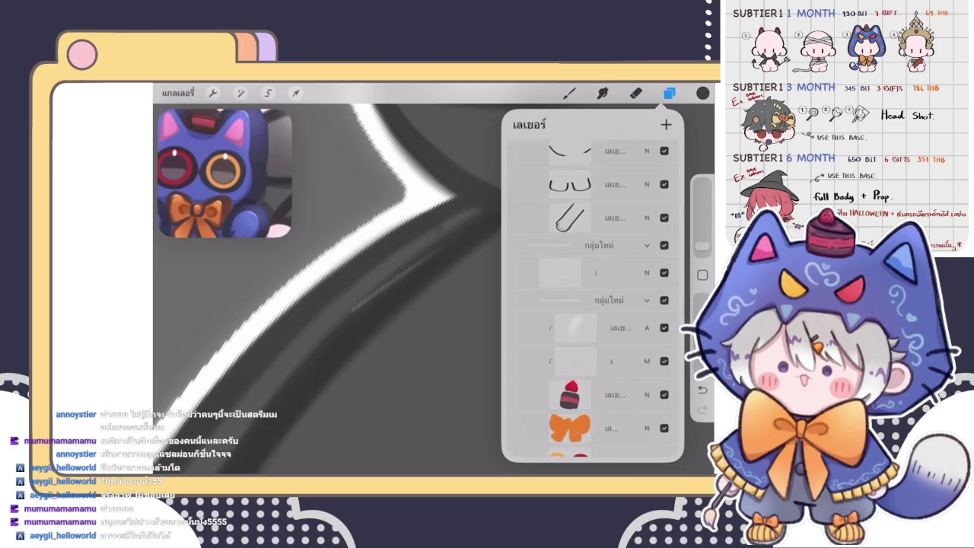
{"action": "scroll", "coordinate": [593, 296], "scroll_direction": "down", "scroll_amount": 5}
{"action": "scroll", "coordinate": [592, 296], "scroll_direction": "down", "scroll_amount": 3}
{"action": "scroll", "coordinate": [592, 297], "scroll_direction": "up", "scroll_amount": 1}
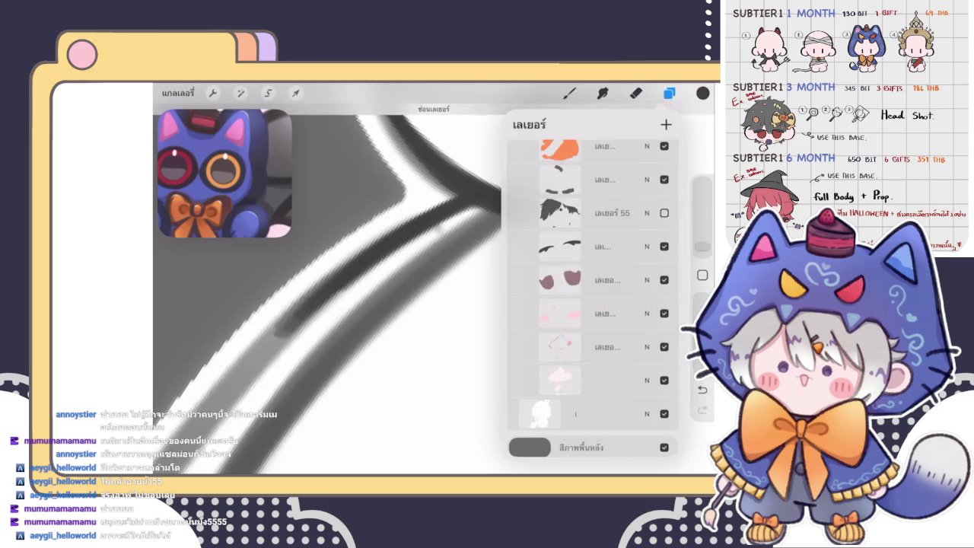
{"action": "left_click", "coordinate": [601, 213]}
{"action": "left_click", "coordinate": [569, 93]}
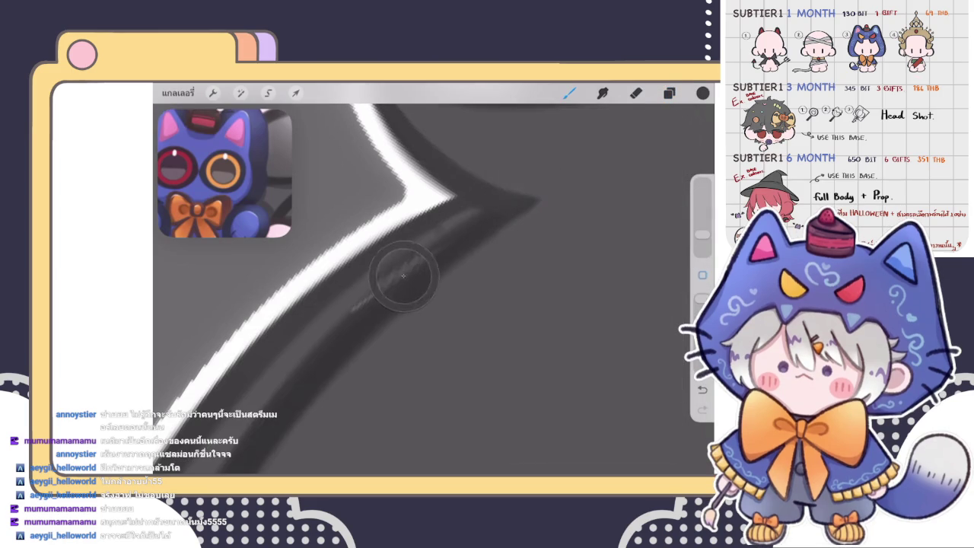
{"action": "scroll", "coordinate": [555, 175], "scroll_direction": "down", "scroll_amount": 3}
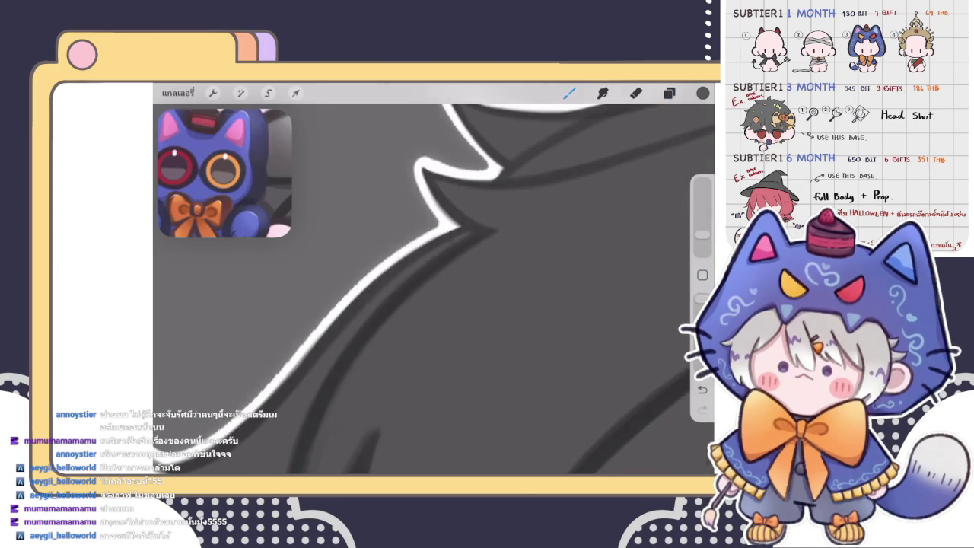
{"action": "scroll", "coordinate": [555, 174], "scroll_direction": "down", "scroll_amount": 3}
{"action": "scroll", "coordinate": [433, 281], "scroll_direction": "down", "scroll_amount": 5}
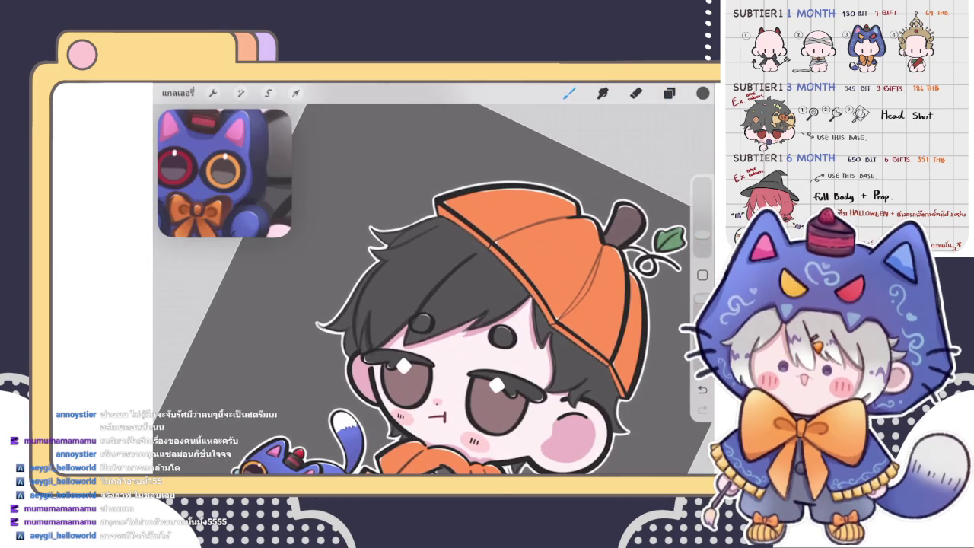
- Zoom into the hair tips, darken a hair strand's edge and fill the light gap
{"action": "scroll", "coordinate": [433, 282], "scroll_direction": "up", "scroll_amount": 10}
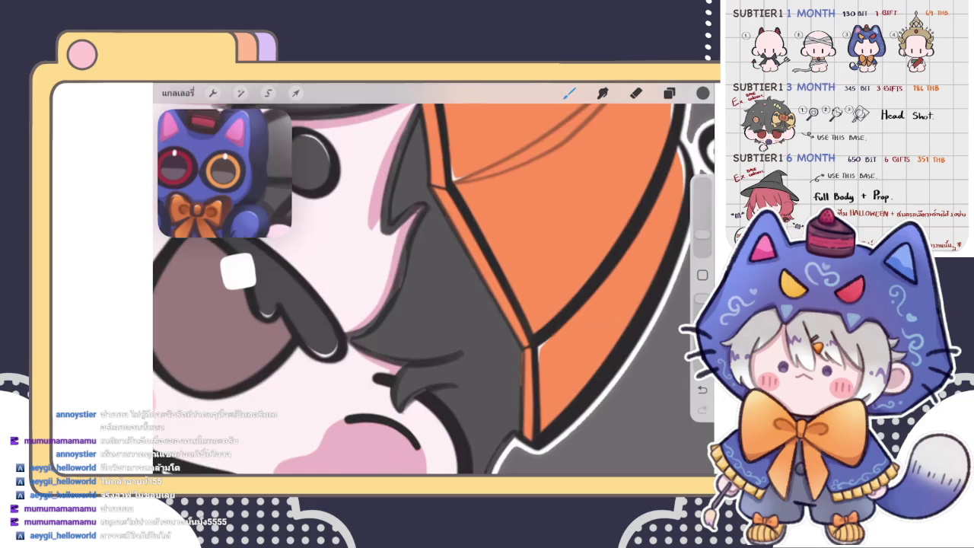
{"action": "scroll", "coordinate": [434, 282], "scroll_direction": "up", "scroll_amount": 3}
{"action": "scroll", "coordinate": [434, 282], "scroll_direction": "up", "scroll_amount": 3}
{"action": "left_click_drag", "start_coordinate": [425, 281], "coordinate": [451, 365]}
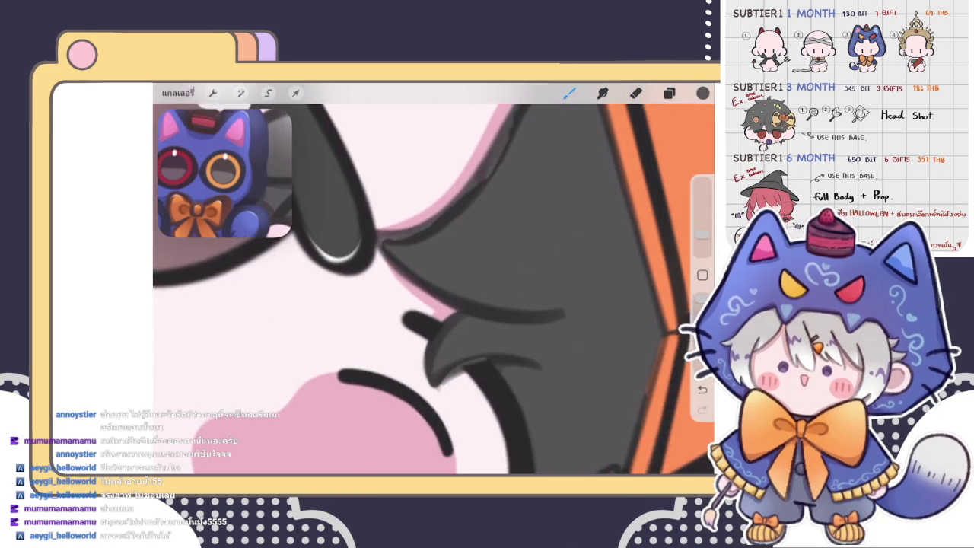
{"action": "left_click_drag", "start_coordinate": [461, 323], "coordinate": [499, 299]}
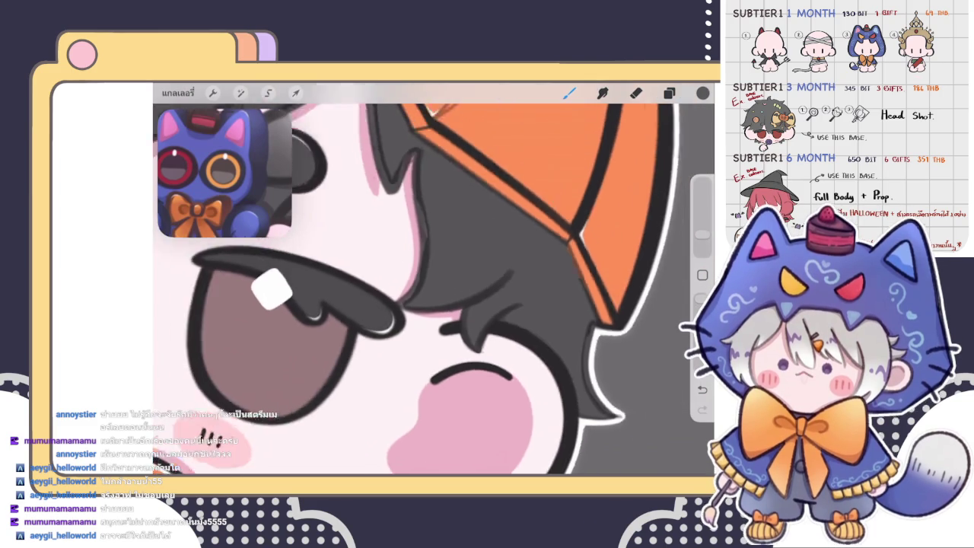
- Redraw the dark hair outline along the upper and lower pink face edge
{"action": "scroll", "coordinate": [433, 289], "scroll_direction": "up", "scroll_amount": 3}
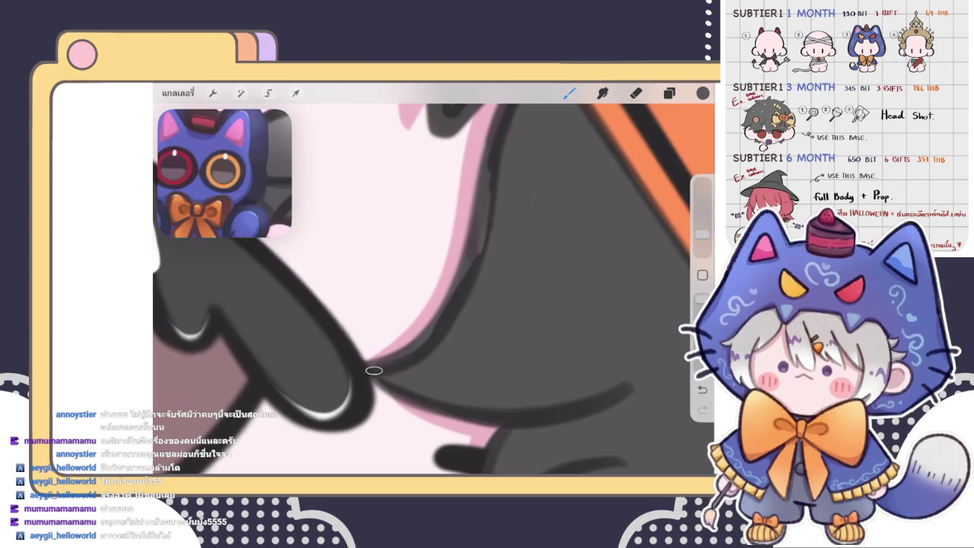
{"action": "mouse_move", "coordinate": [458, 284]}
{"action": "left_mouse_down"}
{"action": "mouse_move", "coordinate": [487, 221]}
{"action": "mouse_move", "coordinate": [495, 171]}
{"action": "left_mouse_up"}
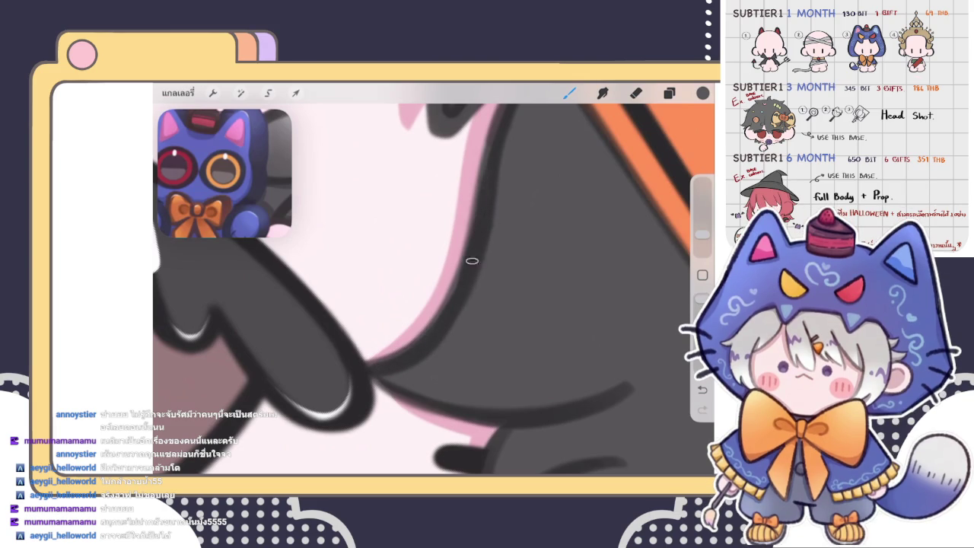
{"action": "left_click_drag", "start_coordinate": [431, 332], "coordinate": [442, 317]}
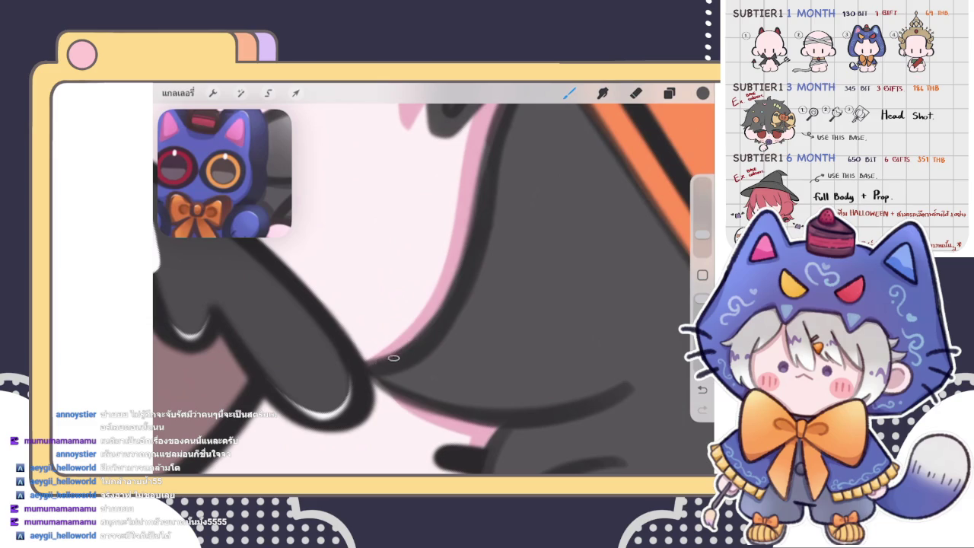
{"action": "scroll", "coordinate": [434, 281], "scroll_direction": "right", "scroll_amount": 5}
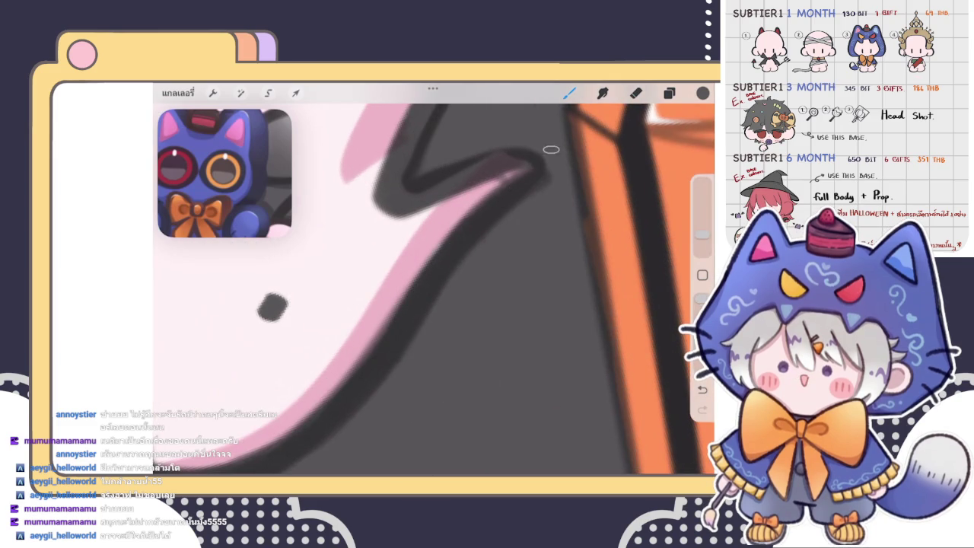
{"action": "mouse_move", "coordinate": [502, 157]}
{"action": "left_mouse_down"}
{"action": "mouse_move", "coordinate": [413, 200]}
{"action": "mouse_move", "coordinate": [347, 321]}
{"action": "left_mouse_up"}
- Briefly erase, then thicken the zigzag hair edge and outline the pink edge darker
{"action": "left_click", "coordinate": [636, 92]}
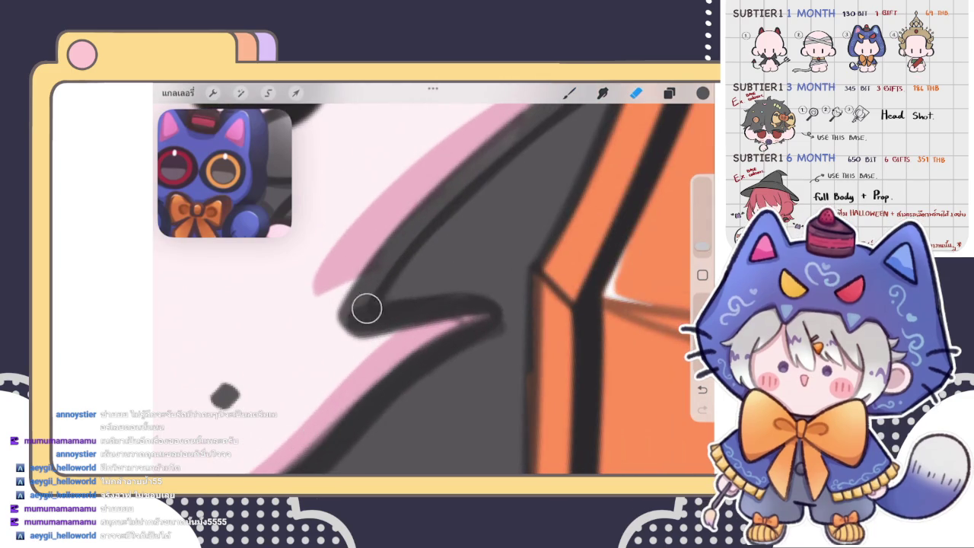
{"action": "key", "text": "b"}
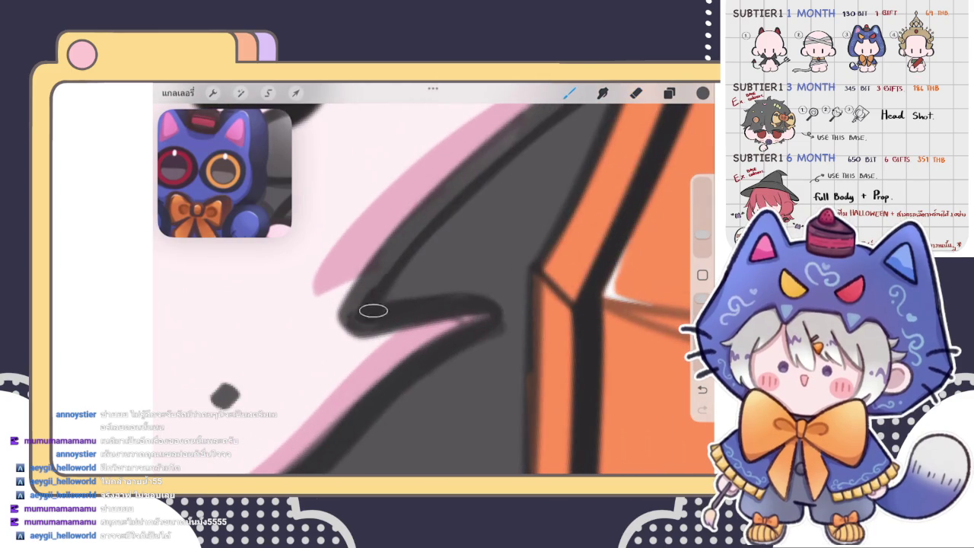
{"action": "left_click_drag", "start_coordinate": [366, 319], "coordinate": [505, 153]}
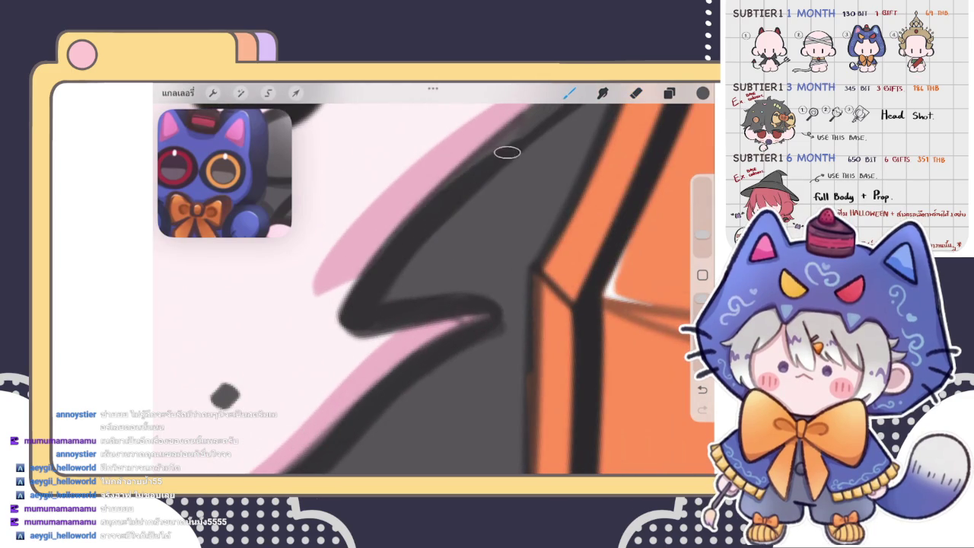
{"action": "scroll", "coordinate": [426, 281], "scroll_direction": "up", "scroll_amount": 5}
{"action": "scroll", "coordinate": [426, 282], "scroll_direction": "down", "scroll_amount": 5}
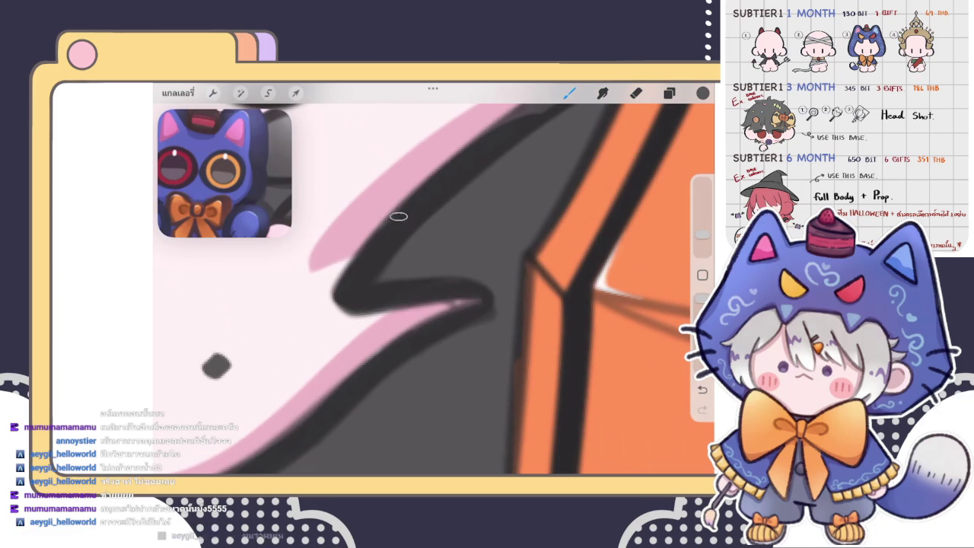
{"action": "scroll", "coordinate": [433, 282], "scroll_direction": "up", "scroll_amount": 3}
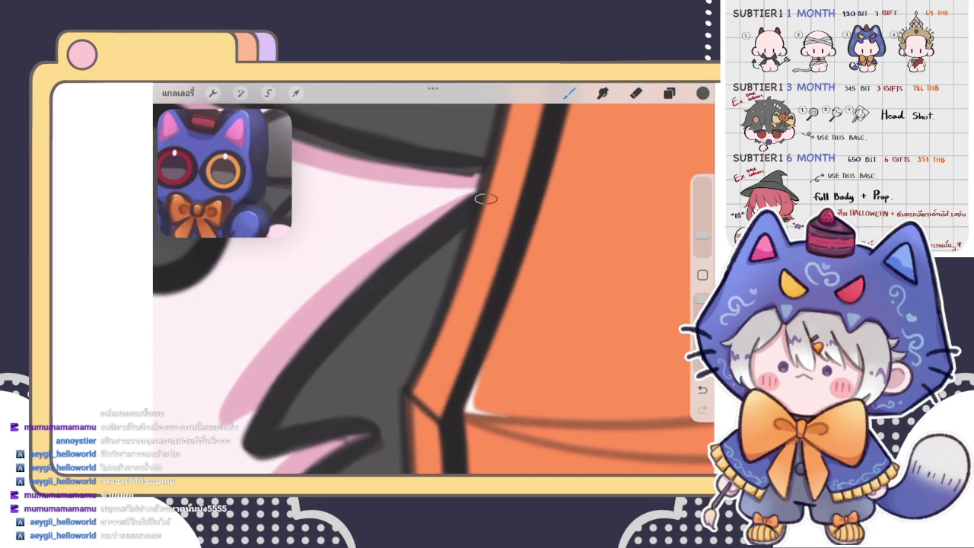
{"action": "scroll", "coordinate": [433, 282], "scroll_direction": "up", "scroll_amount": 3}
{"action": "scroll", "coordinate": [433, 281], "scroll_direction": "up", "scroll_amount": 3}
{"action": "scroll", "coordinate": [434, 281], "scroll_direction": "up", "scroll_amount": 3}
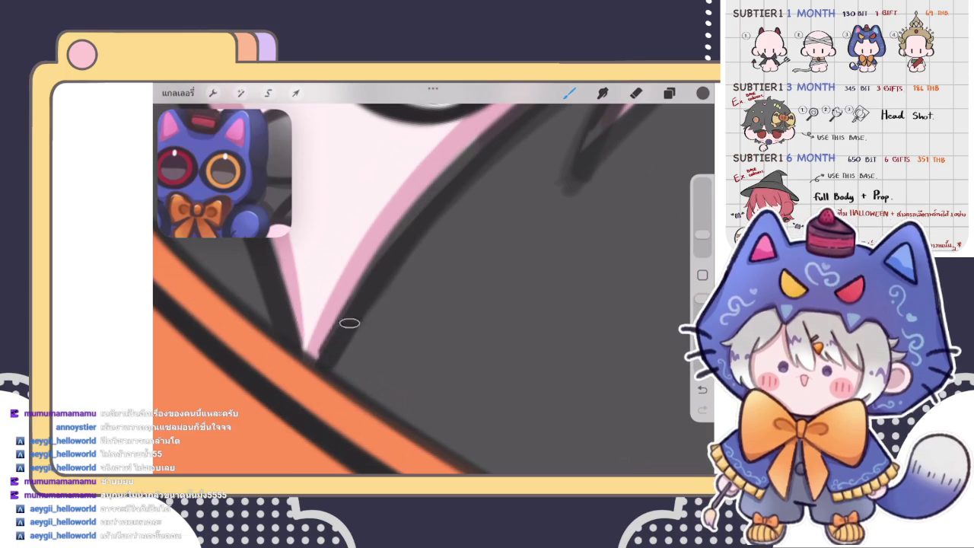
{"action": "left_click_drag", "start_coordinate": [350, 308], "coordinate": [460, 173]}
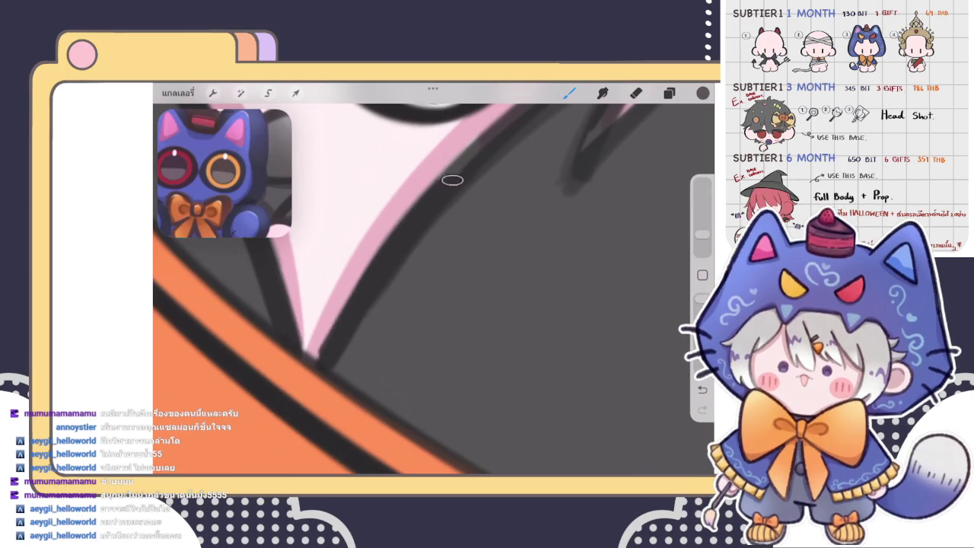
- Rotate toward the zigzag strand and darken it up to its upper end
{"action": "scroll", "coordinate": [424, 220], "scroll_direction": "up", "scroll_amount": 3}
{"action": "scroll", "coordinate": [424, 220], "scroll_direction": "up", "scroll_amount": 3}
{"action": "scroll", "coordinate": [424, 220], "scroll_direction": "up", "scroll_amount": 2}
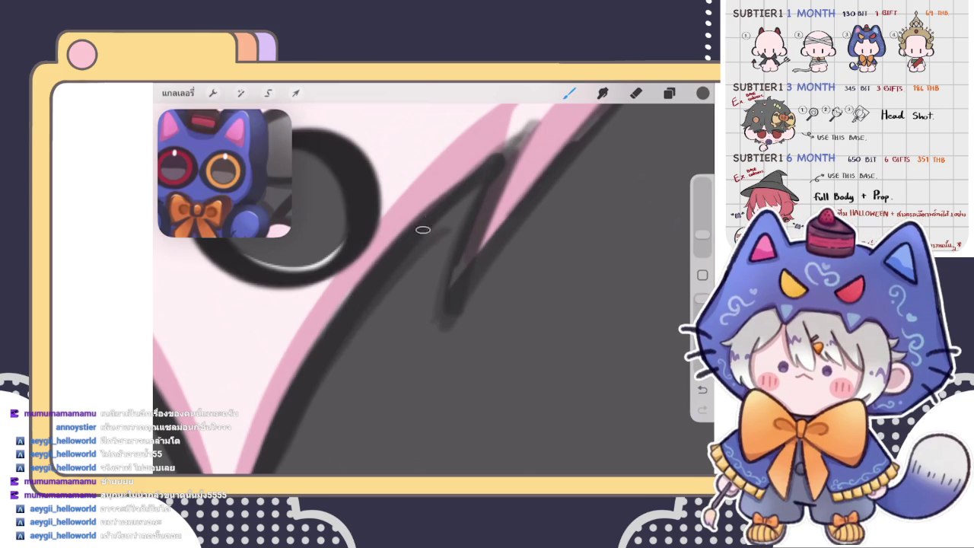
{"action": "mouse_move", "coordinate": [456, 229]}
{"action": "left_mouse_down"}
{"action": "mouse_move", "coordinate": [358, 297]}
{"action": "mouse_move", "coordinate": [365, 304]}
{"action": "left_mouse_up"}
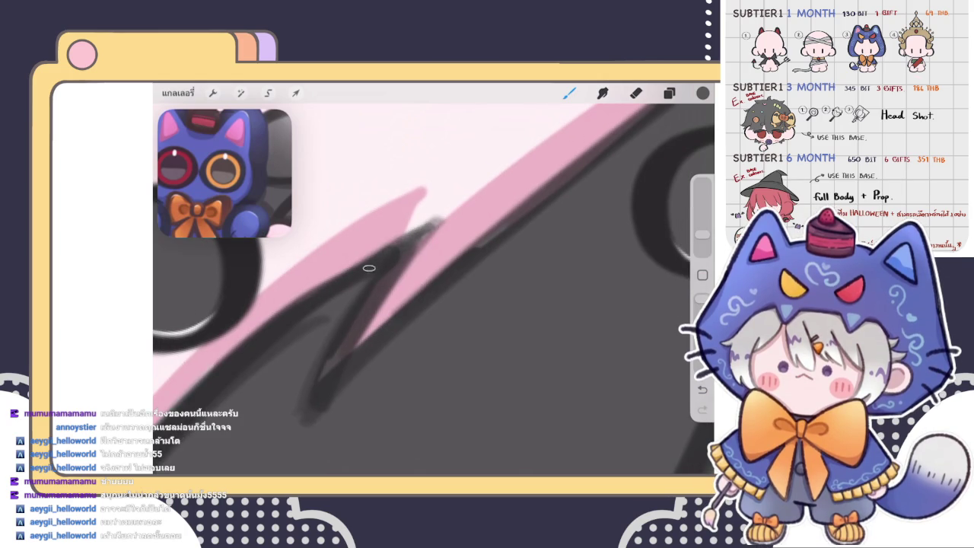
{"action": "mouse_move", "coordinate": [384, 278]}
{"action": "left_mouse_down"}
{"action": "mouse_move", "coordinate": [319, 389]}
{"action": "mouse_move", "coordinate": [423, 234]}
{"action": "left_mouse_up"}
{"action": "left_click_drag", "start_coordinate": [392, 268], "coordinate": [374, 268]}
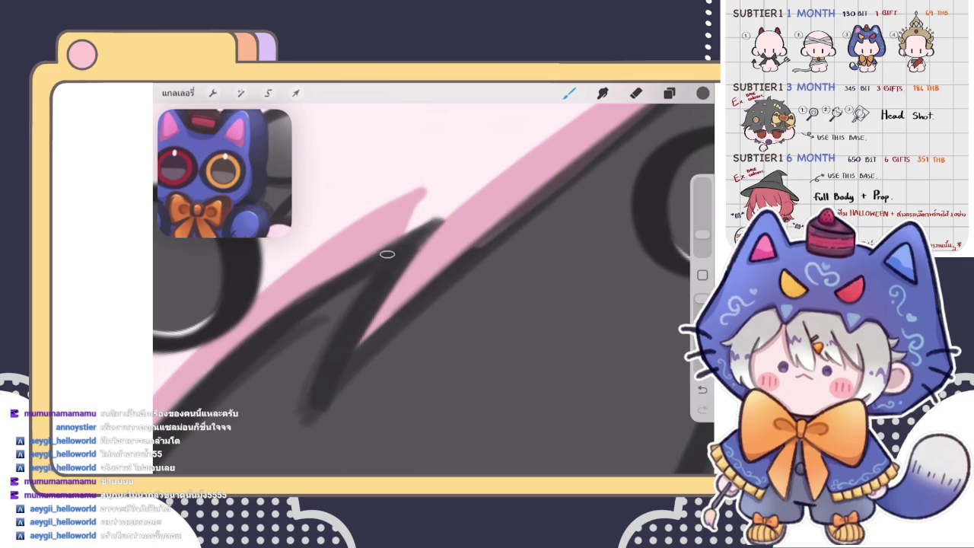
{"action": "scroll", "coordinate": [433, 289], "scroll_direction": "down", "scroll_amount": 3}
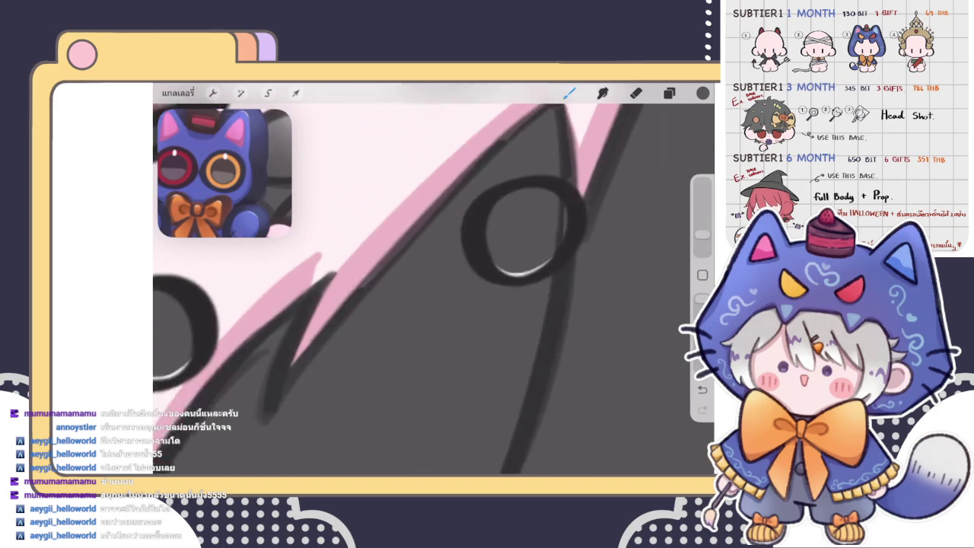
{"action": "scroll", "coordinate": [509, 289], "scroll_direction": "up", "scroll_amount": 2}
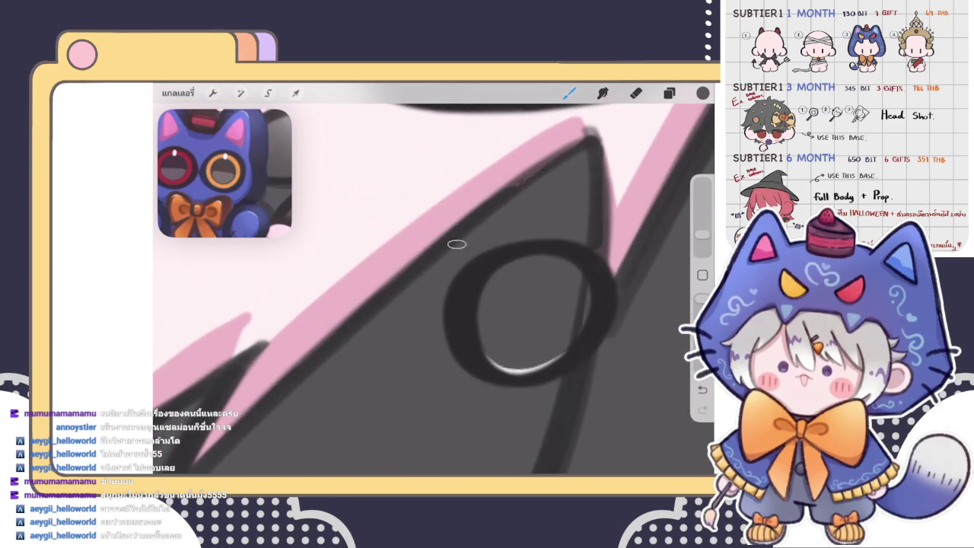
{"action": "scroll", "coordinate": [401, 291], "scroll_direction": "down", "scroll_amount": 2}
{"action": "scroll", "coordinate": [502, 229], "scroll_direction": "up", "scroll_amount": 2}
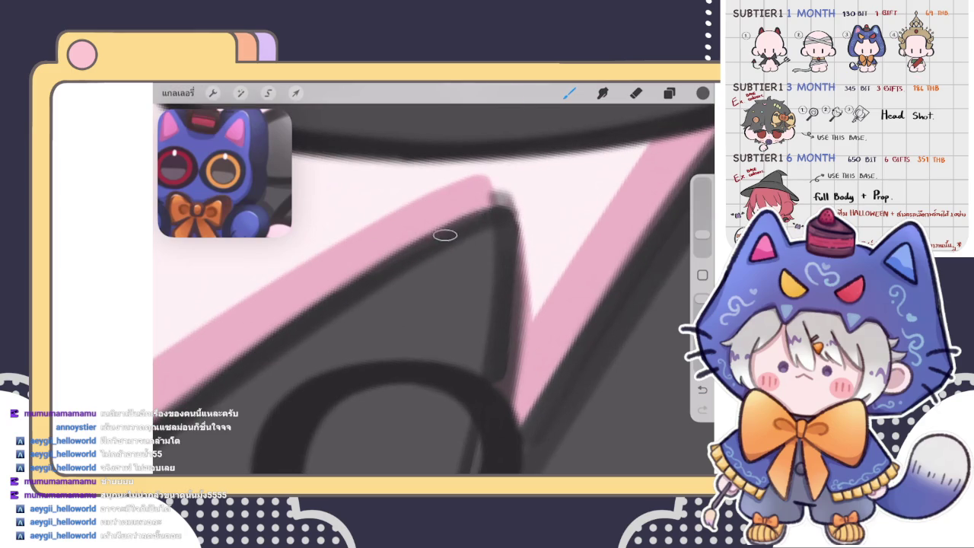
{"action": "scroll", "coordinate": [433, 279], "scroll_direction": "down", "scroll_amount": 2}
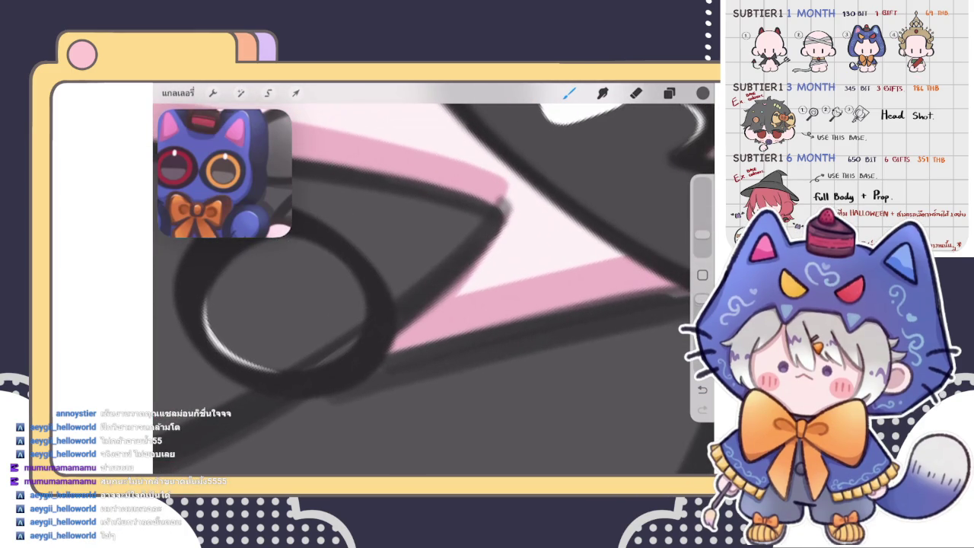
{"action": "scroll", "coordinate": [434, 279], "scroll_direction": "down", "scroll_amount": 2}
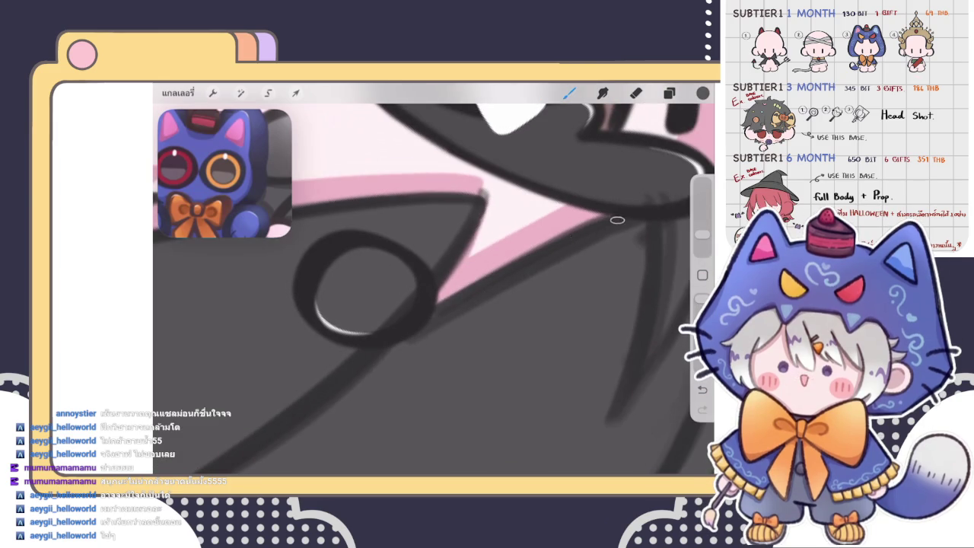
{"action": "scroll", "coordinate": [434, 278], "scroll_direction": "down", "scroll_amount": 3}
{"action": "scroll", "coordinate": [433, 289], "scroll_direction": "down", "scroll_amount": 2}
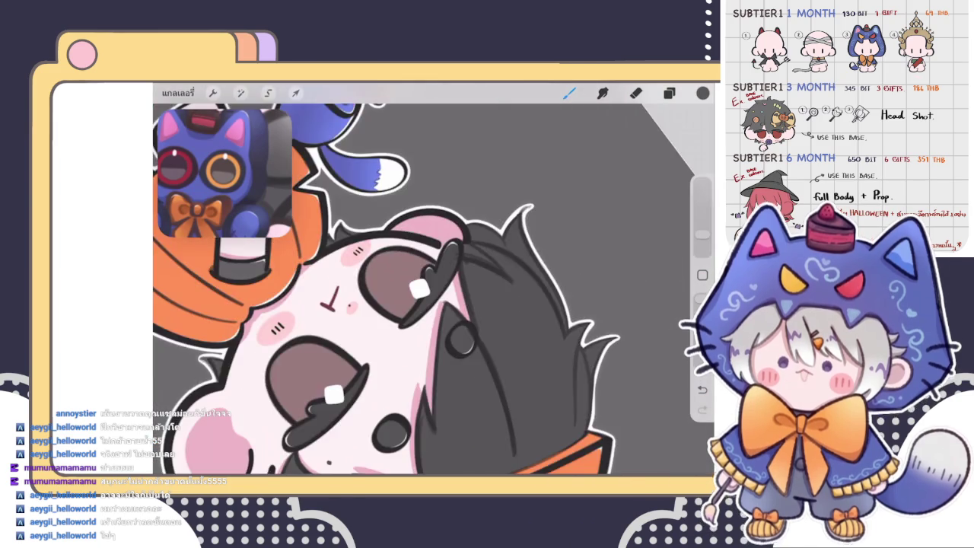
- Paint dark grey shading just inside the white outline at the cheek
{"action": "scroll", "coordinate": [434, 289], "scroll_direction": "down", "scroll_amount": 2}
{"action": "scroll", "coordinate": [433, 289], "scroll_direction": "down", "scroll_amount": 2}
{"action": "scroll", "coordinate": [434, 289], "scroll_direction": "down", "scroll_amount": 1}
{"action": "scroll", "coordinate": [434, 289], "scroll_direction": "up", "scroll_amount": 3}
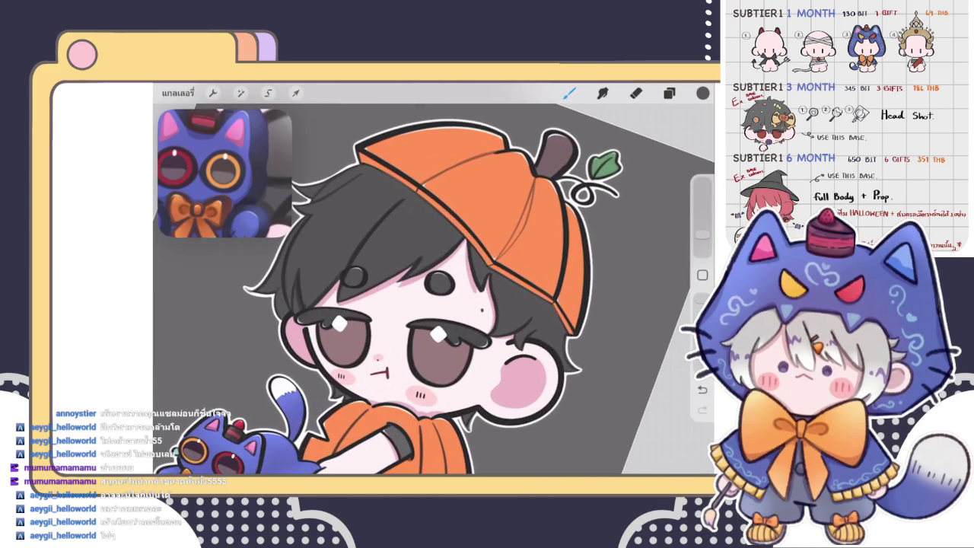
{"action": "scroll", "coordinate": [434, 278], "scroll_direction": "up", "scroll_amount": 3}
{"action": "scroll", "coordinate": [434, 278], "scroll_direction": "up", "scroll_amount": 3}
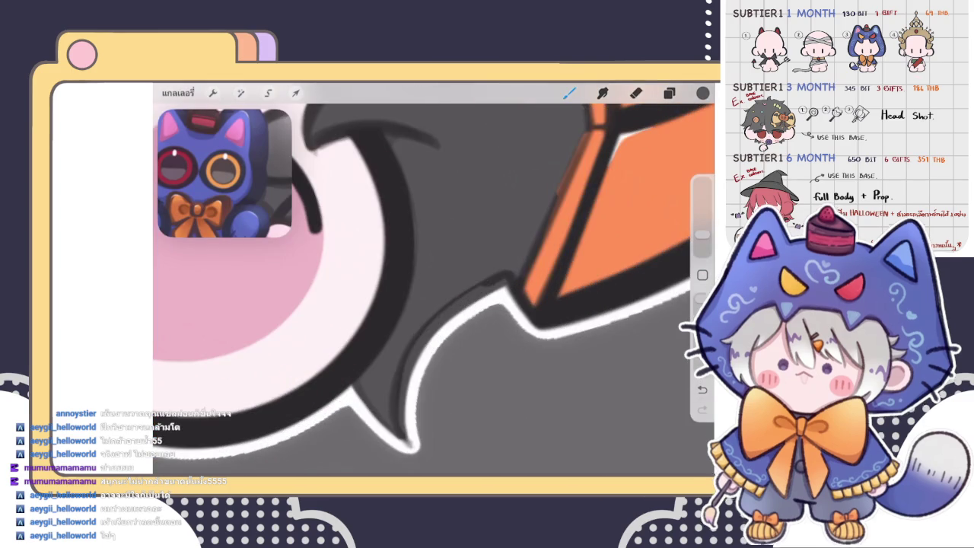
{"action": "mouse_move", "coordinate": [403, 421]}
{"action": "left_mouse_down"}
{"action": "mouse_move", "coordinate": [397, 393]}
{"action": "mouse_move", "coordinate": [459, 297]}
{"action": "left_mouse_up"}
{"action": "mouse_move", "coordinate": [403, 348]}
{"action": "left_mouse_down"}
{"action": "mouse_move", "coordinate": [473, 285]}
{"action": "mouse_move", "coordinate": [508, 274]}
{"action": "left_mouse_up"}
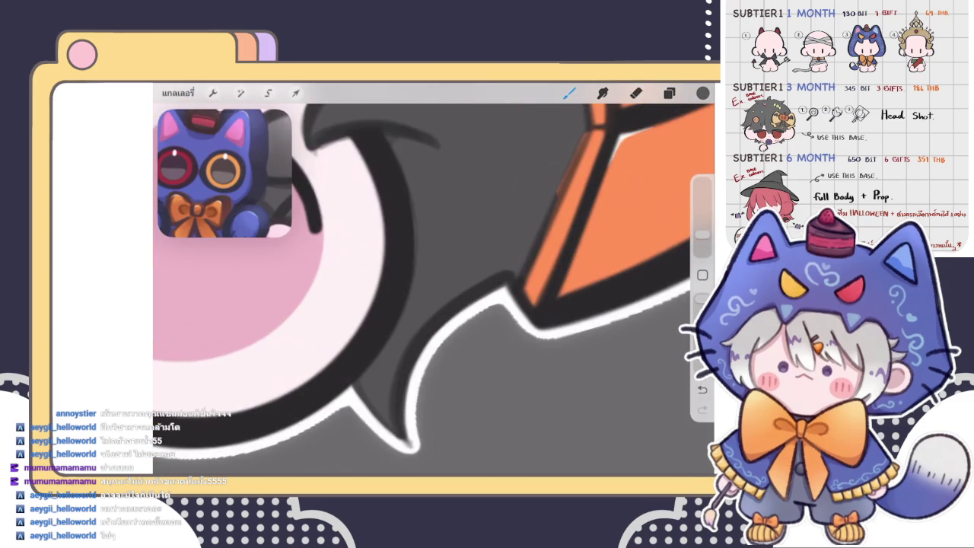
- Add more dark grey shading strokes along the inner edge of the white outline
{"action": "scroll", "coordinate": [434, 289], "scroll_direction": "down", "scroll_amount": 5}
{"action": "scroll", "coordinate": [426, 289], "scroll_direction": "up", "scroll_amount": 3}
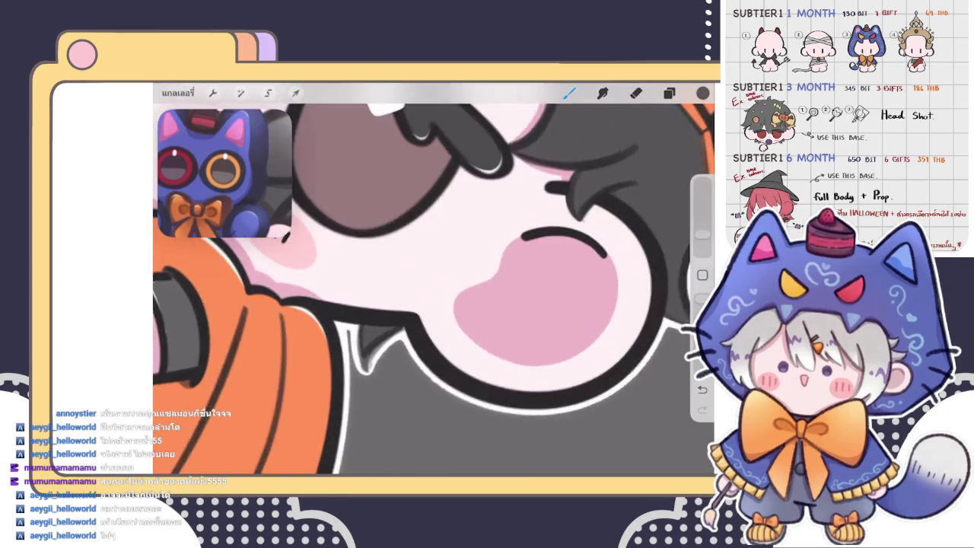
{"action": "scroll", "coordinate": [426, 289], "scroll_direction": "up", "scroll_amount": 3}
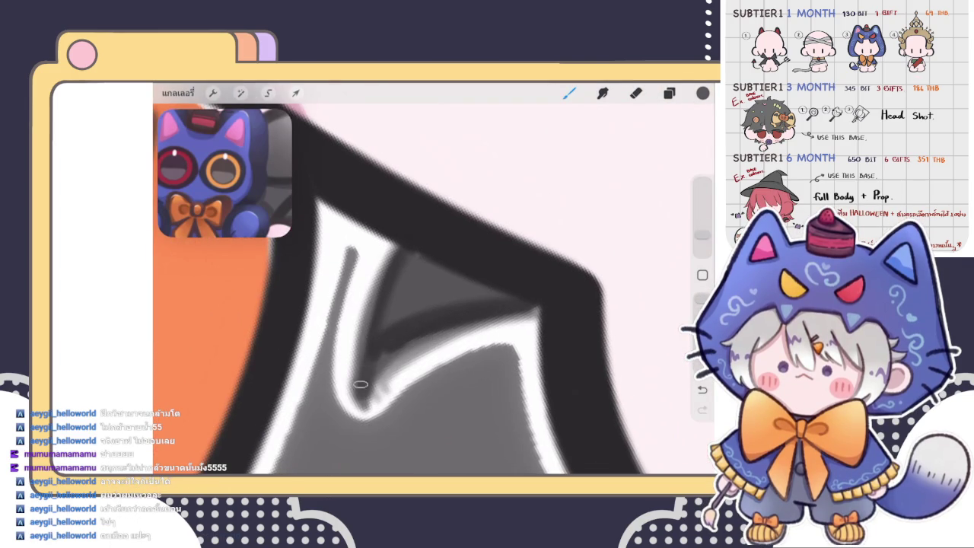
{"action": "left_click_drag", "start_coordinate": [426, 324], "coordinate": [357, 410]}
{"action": "scroll", "coordinate": [426, 289], "scroll_direction": "up", "scroll_amount": 1}
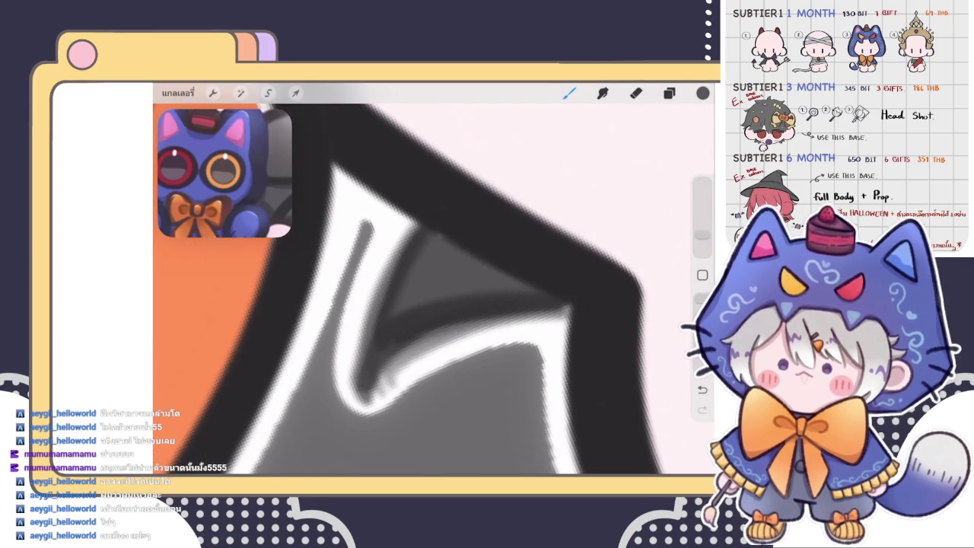
{"action": "mouse_move", "coordinate": [393, 300]}
{"action": "left_mouse_down"}
{"action": "mouse_move", "coordinate": [365, 373]}
{"action": "mouse_move", "coordinate": [412, 256]}
{"action": "left_mouse_up"}
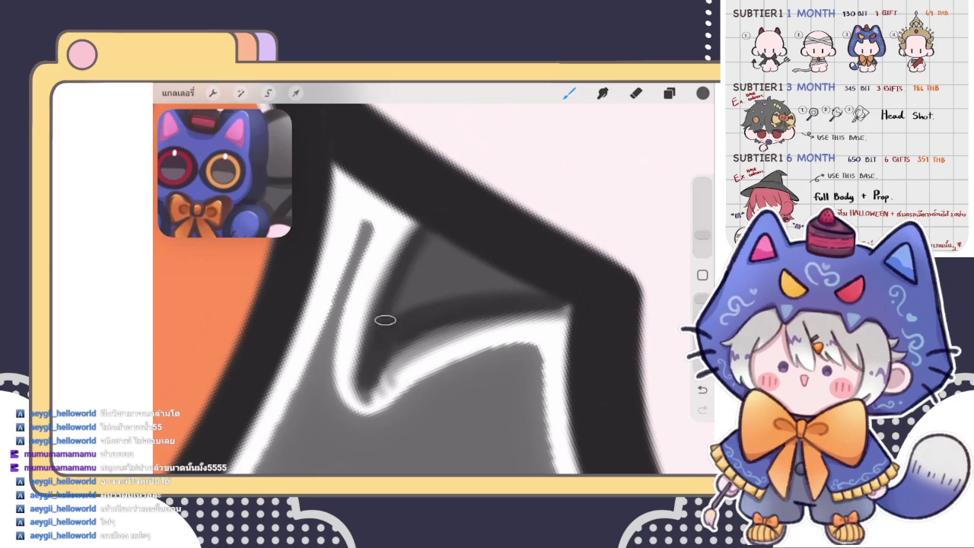
{"action": "left_click_drag", "start_coordinate": [390, 308], "coordinate": [395, 228]}
- Shade along the inside of the white collar outline
{"action": "scroll", "coordinate": [426, 289], "scroll_direction": "down", "scroll_amount": 2}
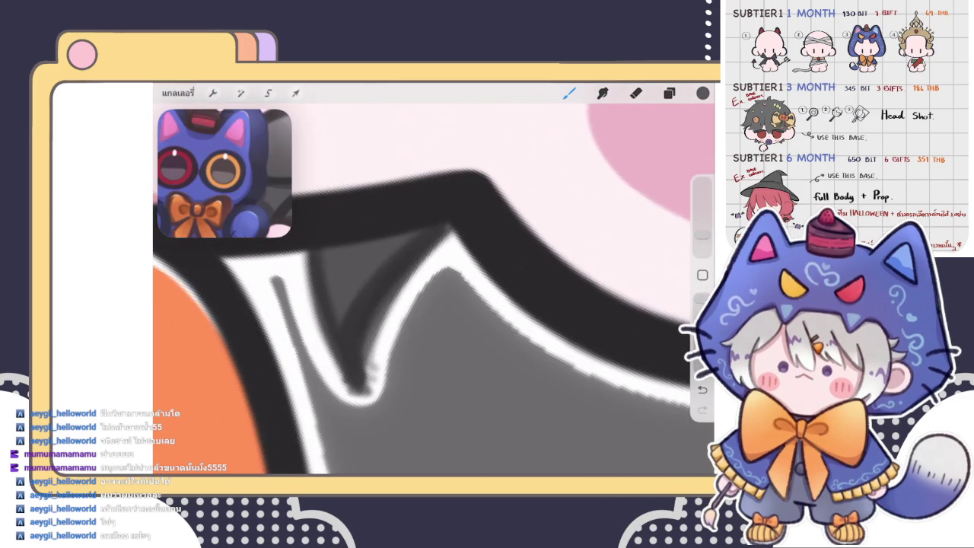
{"action": "scroll", "coordinate": [433, 289], "scroll_direction": "down", "scroll_amount": 3}
{"action": "scroll", "coordinate": [426, 281], "scroll_direction": "up", "scroll_amount": 5}
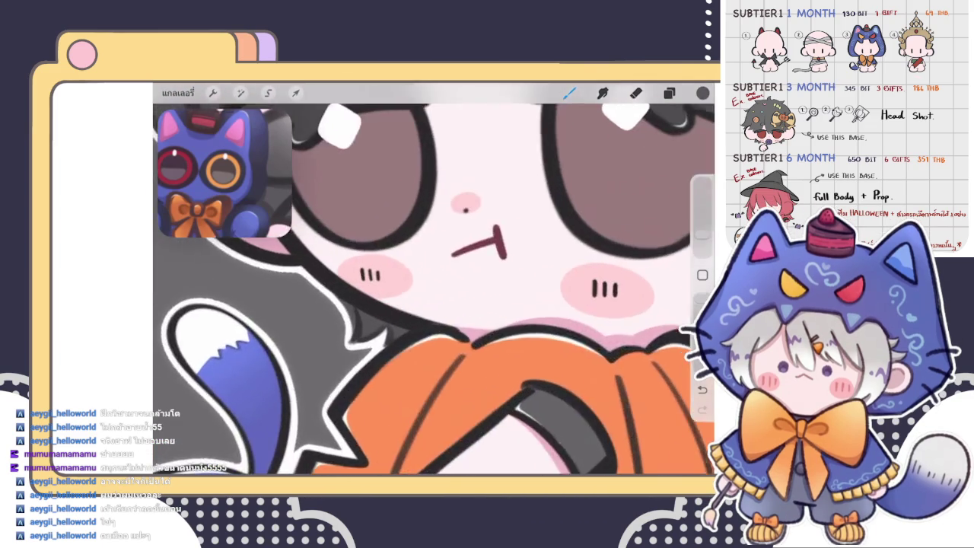
{"action": "left_click_drag", "start_coordinate": [371, 310], "coordinate": [384, 365]}
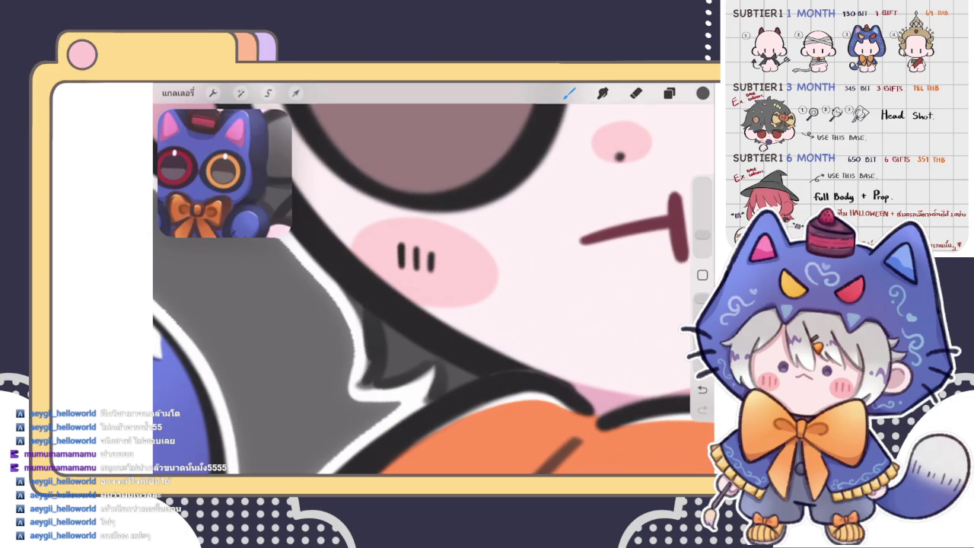
{"action": "scroll", "coordinate": [342, 320], "scroll_direction": "up", "scroll_amount": 3}
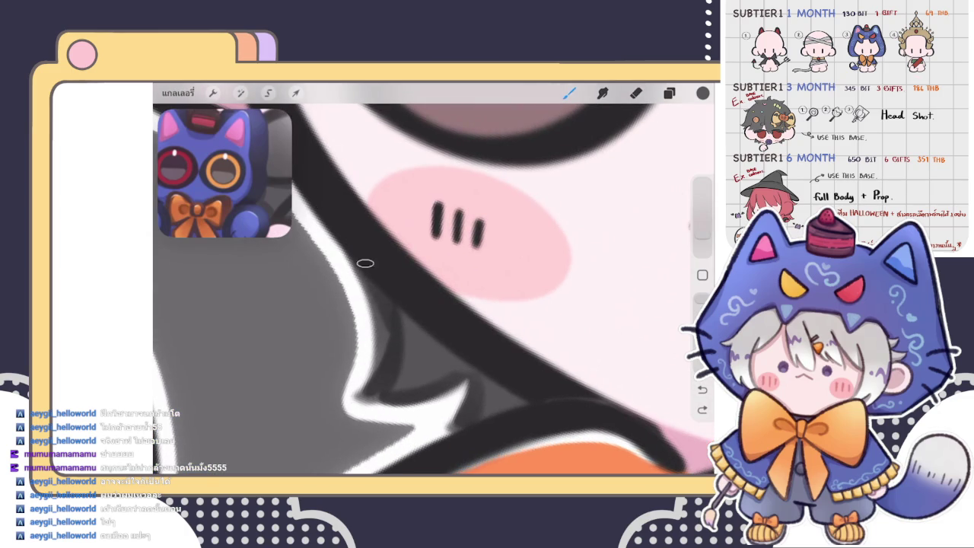
{"action": "left_click_drag", "start_coordinate": [383, 276], "coordinate": [383, 348]}
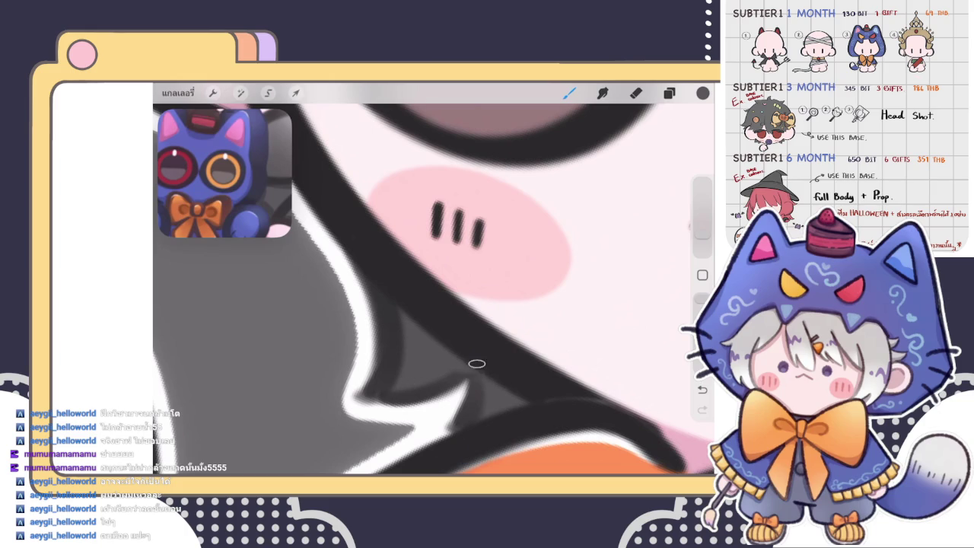
{"action": "scroll", "coordinate": [434, 289], "scroll_direction": "down", "scroll_amount": 5}
{"action": "scroll", "coordinate": [434, 289], "scroll_direction": "down", "scroll_amount": 3}
{"action": "scroll", "coordinate": [433, 289], "scroll_direction": "down", "scroll_amount": 2}
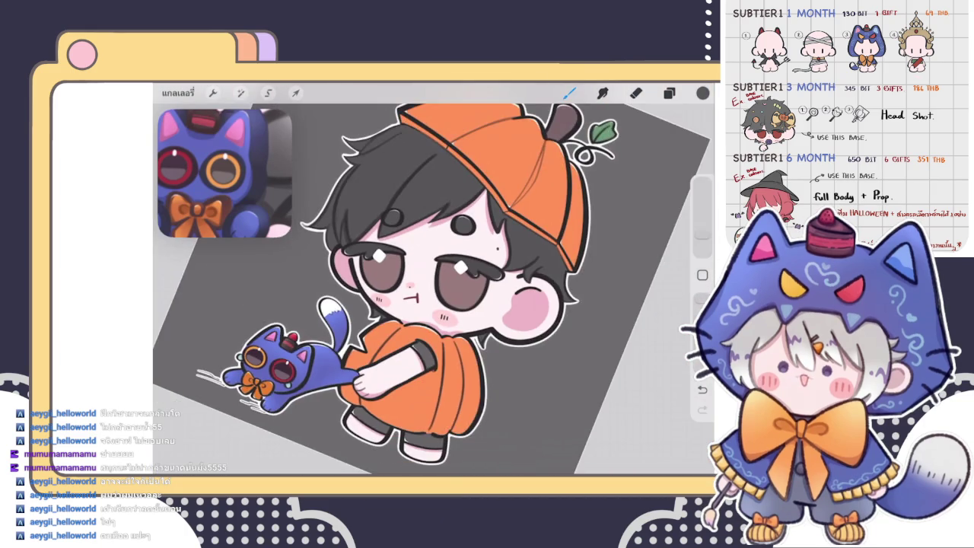
- Select a lower layer in the Layers panel to paint on
{"action": "scroll", "coordinate": [434, 289], "scroll_direction": "up", "scroll_amount": 5}
{"action": "left_click", "coordinate": [669, 92]}
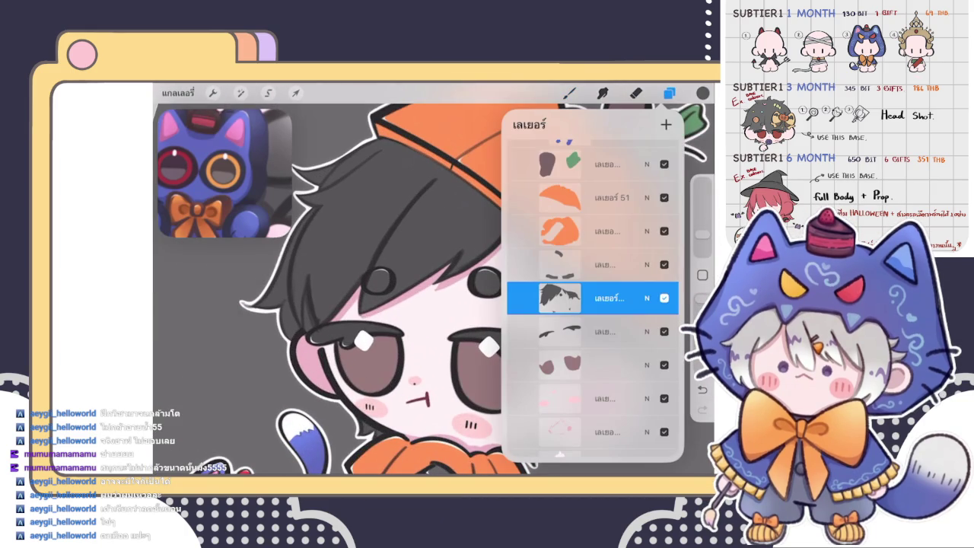
{"action": "scroll", "coordinate": [593, 296], "scroll_direction": "down", "scroll_amount": 5}
{"action": "scroll", "coordinate": [593, 297], "scroll_direction": "down", "scroll_amount": 5}
{"action": "scroll", "coordinate": [593, 297], "scroll_direction": "down", "scroll_amount": 5}
{"action": "scroll", "coordinate": [593, 297], "scroll_direction": "down", "scroll_amount": 3}
{"action": "left_click", "coordinate": [601, 322]}
{"action": "left_click", "coordinate": [668, 93]}
- Check the colour and layers, then zoom in on the dark hair spike outline
{"action": "left_click", "coordinate": [702, 93]}
{"action": "left_click", "coordinate": [569, 93]}
{"action": "left_click", "coordinate": [569, 93]}
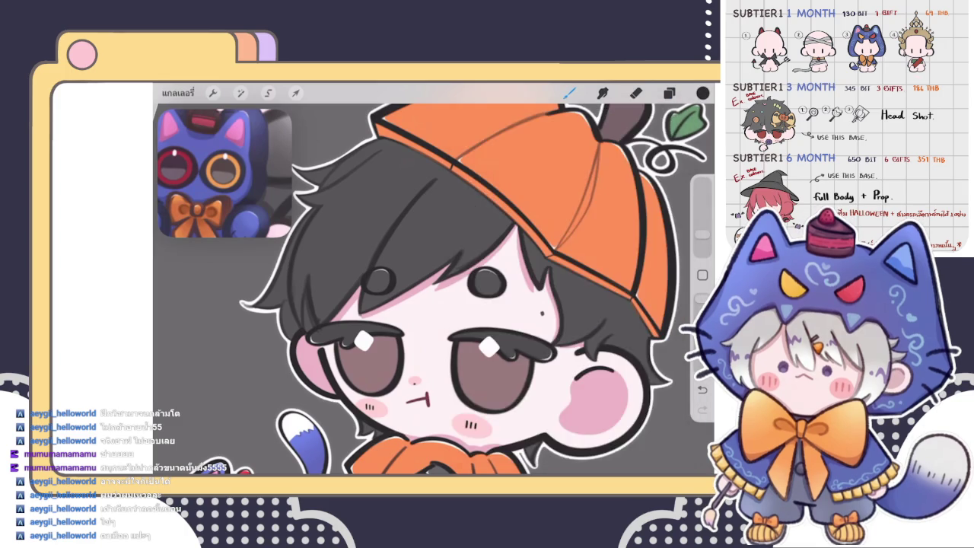
{"action": "scroll", "coordinate": [434, 289], "scroll_direction": "up", "scroll_amount": 3}
{"action": "left_click", "coordinate": [669, 93]}
{"action": "left_click", "coordinate": [669, 93]}
{"action": "scroll", "coordinate": [457, 304], "scroll_direction": "up", "scroll_amount": 3}
{"action": "scroll", "coordinate": [434, 305], "scroll_direction": "up", "scroll_amount": 2}
- Undo a stray erase, then paint dark shading just inside the white hair outline
{"action": "key", "text": "e"}
{"action": "left_click_drag", "start_coordinate": [380, 251], "coordinate": [377, 296]}
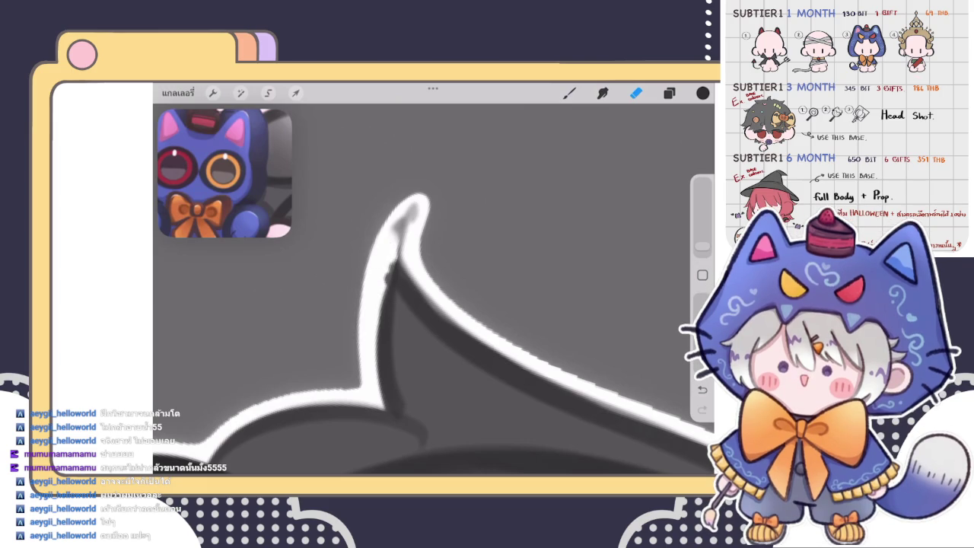
{"action": "key", "text": "ctrl+z"}
{"action": "key", "text": "b"}
{"action": "mouse_move", "coordinate": [400, 236]}
{"action": "left_mouse_down"}
{"action": "mouse_move", "coordinate": [381, 324]}
{"action": "mouse_move", "coordinate": [384, 298]}
{"action": "left_mouse_up"}
{"action": "left_click_drag", "start_coordinate": [402, 225], "coordinate": [381, 346]}
{"action": "left_click_drag", "start_coordinate": [385, 294], "coordinate": [377, 335]}
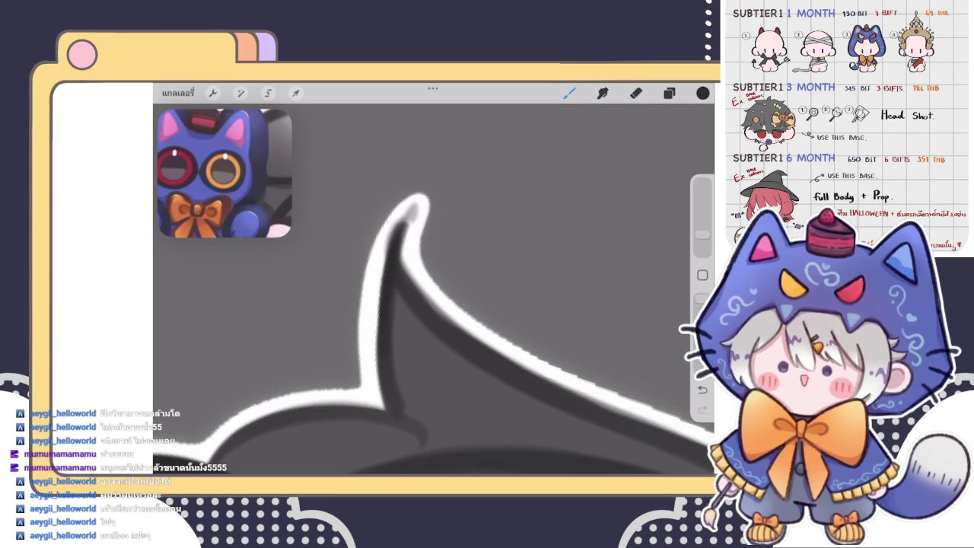
{"action": "left_click_drag", "start_coordinate": [390, 270], "coordinate": [381, 329]}
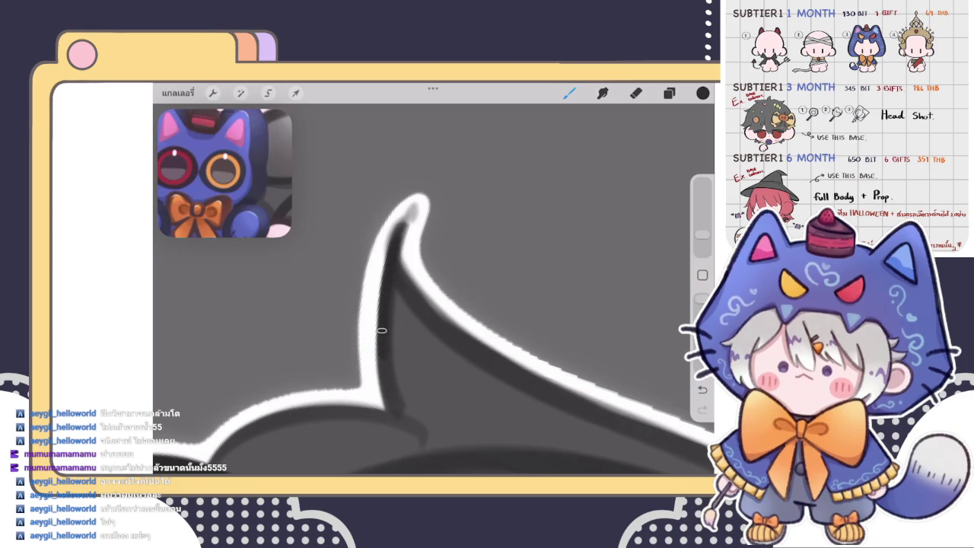
- Lighten the shading at the spiky hair tip with the Eraser
{"action": "left_click", "coordinate": [636, 92]}
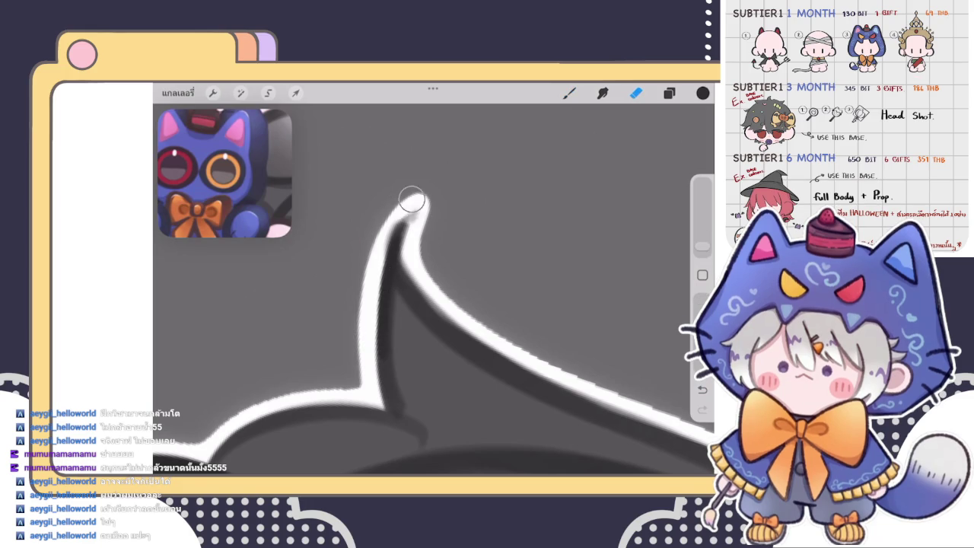
{"action": "left_click_drag", "start_coordinate": [413, 256], "coordinate": [413, 226]}
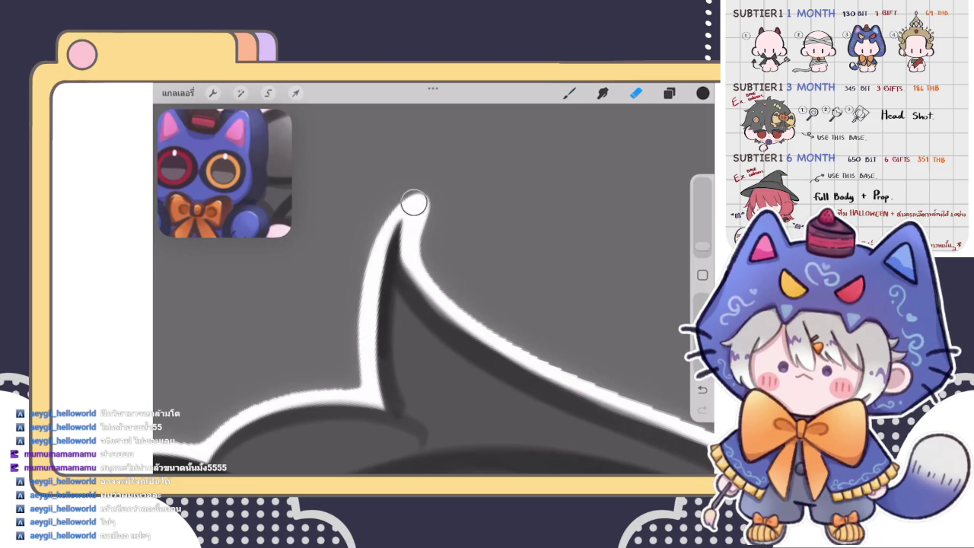
{"action": "left_click", "coordinate": [569, 92]}
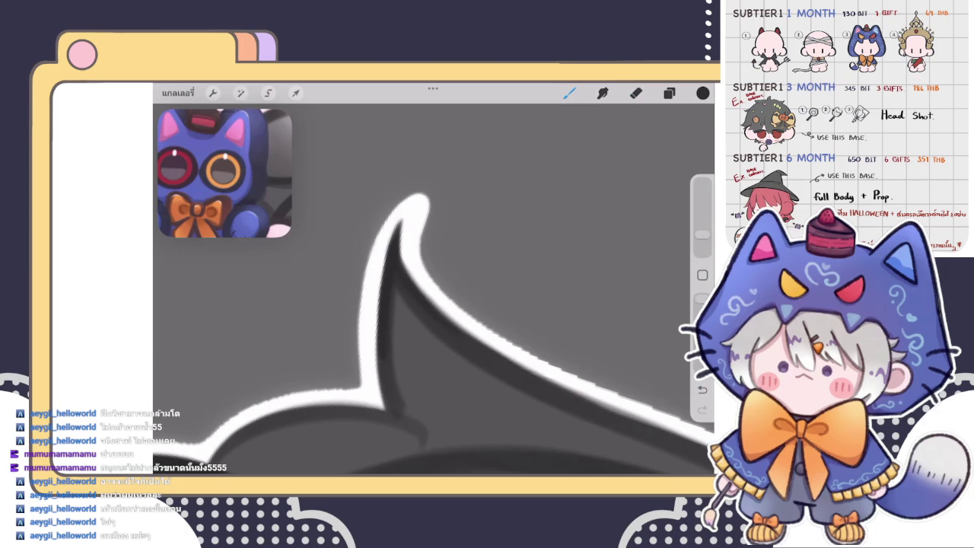
{"action": "scroll", "coordinate": [433, 289], "scroll_direction": "down", "scroll_amount": 5}
{"action": "scroll", "coordinate": [434, 289], "scroll_direction": "down", "scroll_amount": 3}
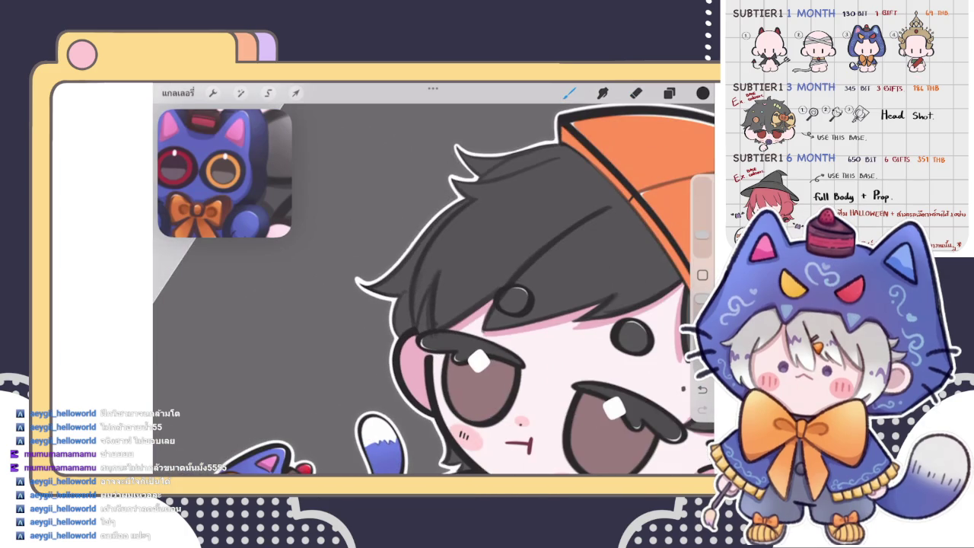
{"action": "scroll", "coordinate": [433, 289], "scroll_direction": "down", "scroll_amount": 3}
{"action": "scroll", "coordinate": [433, 289], "scroll_direction": "up", "scroll_amount": 3}
{"action": "scroll", "coordinate": [434, 289], "scroll_direction": "up", "scroll_amount": 3}
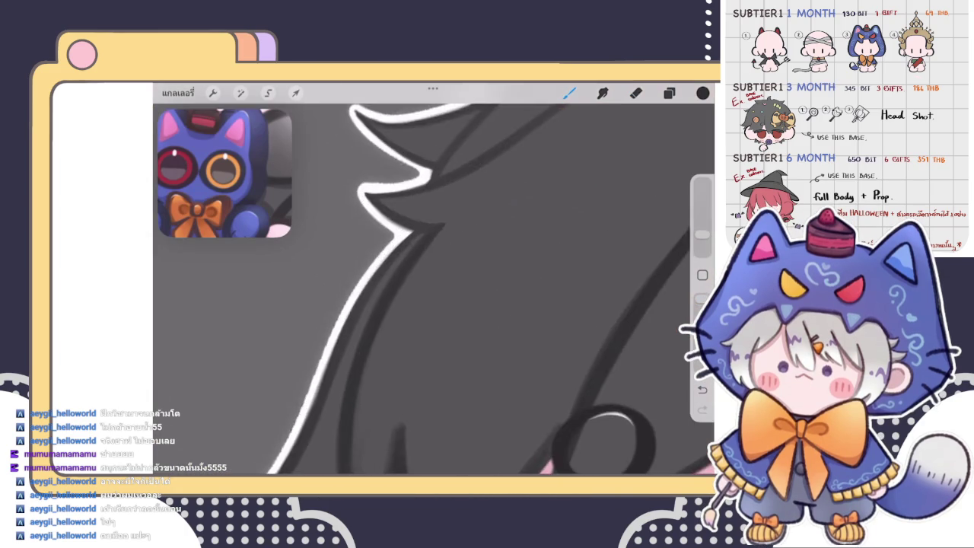
{"action": "scroll", "coordinate": [434, 289], "scroll_direction": "up", "scroll_amount": 3}
{"action": "scroll", "coordinate": [434, 289], "scroll_direction": "up", "scroll_amount": 2}
{"action": "key", "text": "e"}
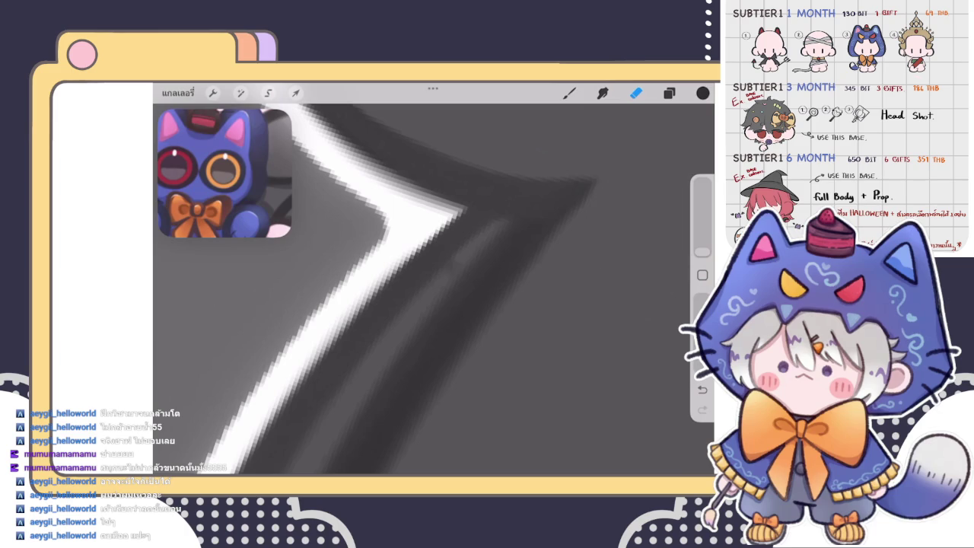
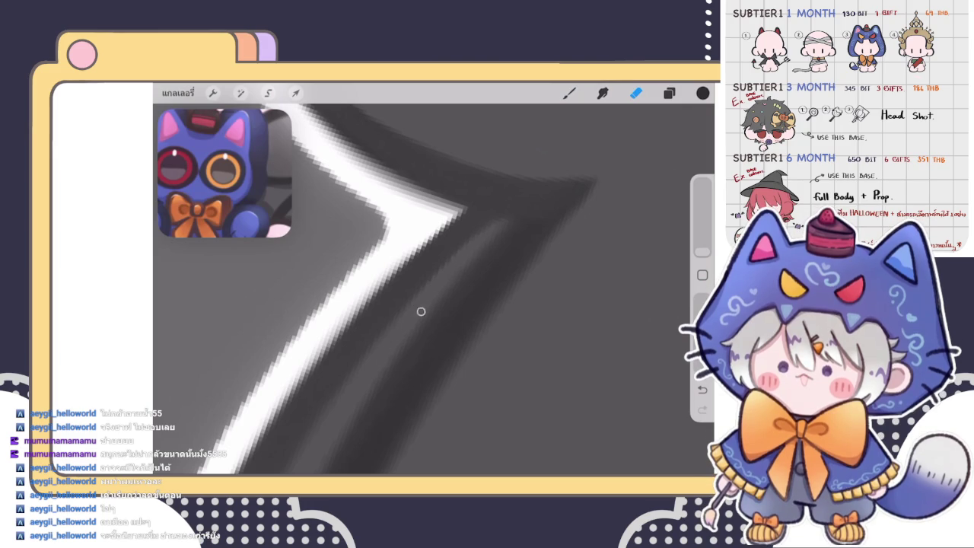
- Retouch the white outline along the spiky hair edge and smooth its corner with the brush
{"action": "key", "text": "b"}
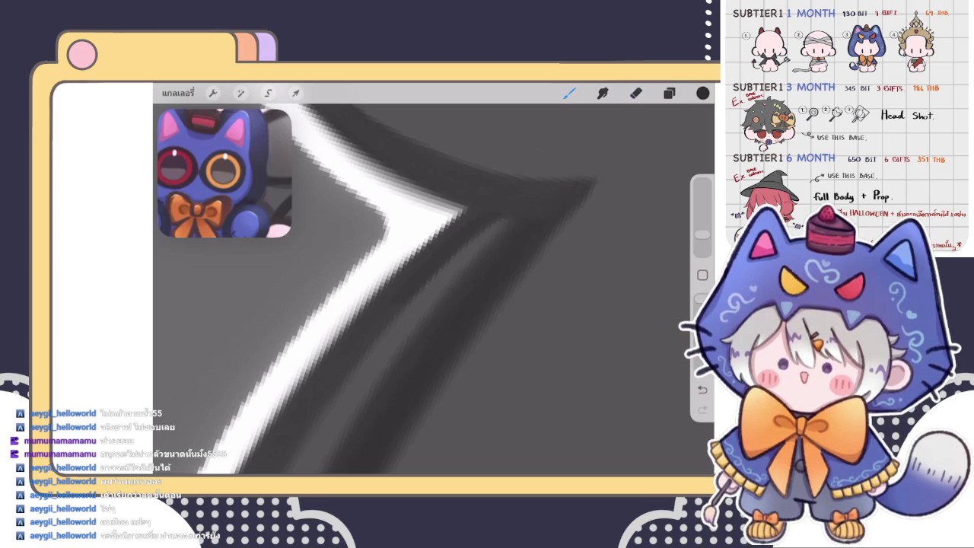
{"action": "left_click_drag", "start_coordinate": [411, 289], "coordinate": [510, 209]}
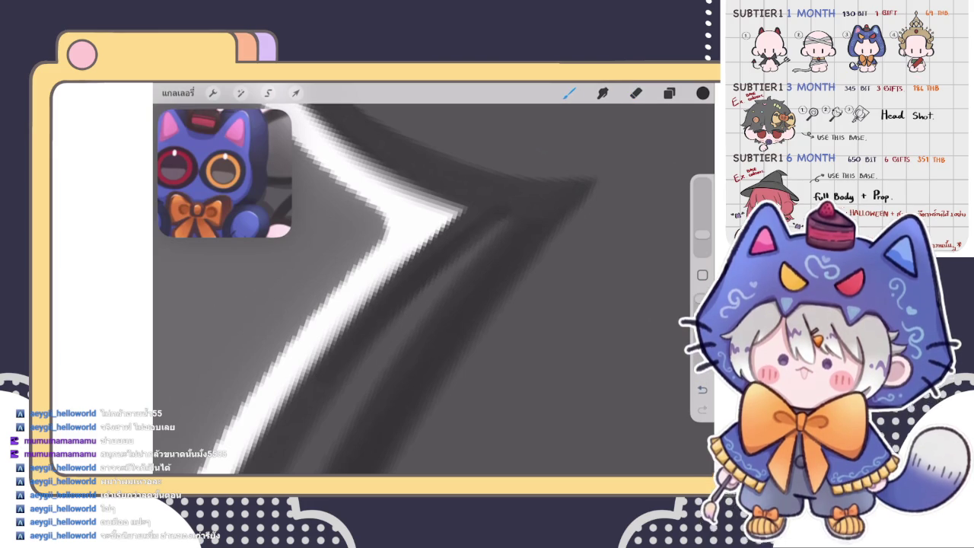
{"action": "left_click_drag", "start_coordinate": [457, 228], "coordinate": [487, 258]}
{"action": "scroll", "coordinate": [495, 232], "scroll_direction": "up", "scroll_amount": 3}
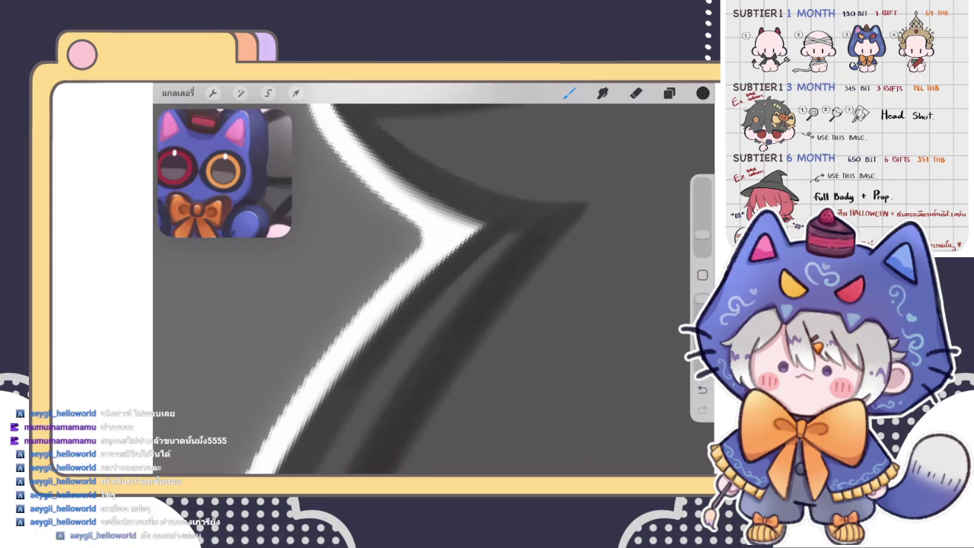
{"action": "scroll", "coordinate": [434, 289], "scroll_direction": "down", "scroll_amount": 3}
{"action": "scroll", "coordinate": [433, 289], "scroll_direction": "down", "scroll_amount": 2}
{"action": "scroll", "coordinate": [434, 289], "scroll_direction": "up", "scroll_amount": 2}
{"action": "scroll", "coordinate": [434, 289], "scroll_direction": "up", "scroll_amount": 2}
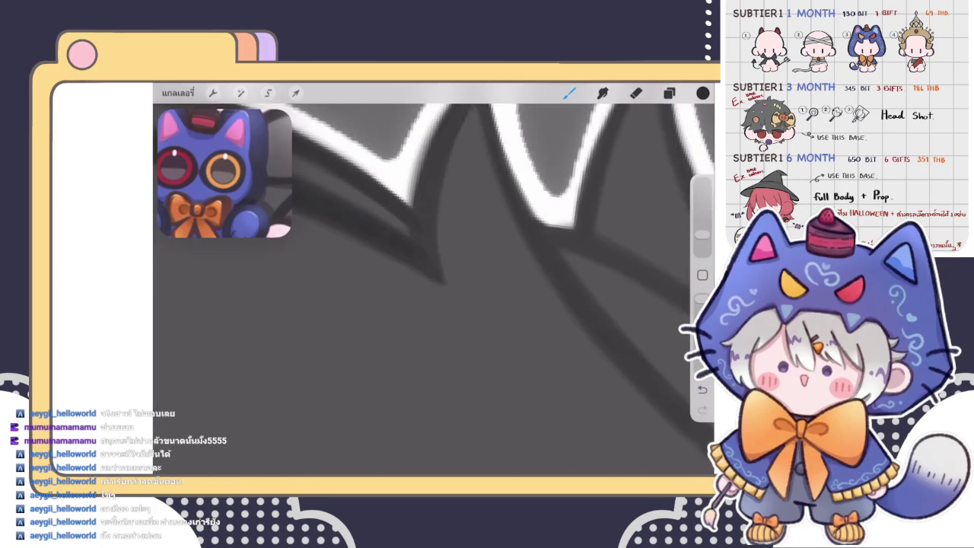
{"action": "scroll", "coordinate": [434, 289], "scroll_direction": "up", "scroll_amount": 2}
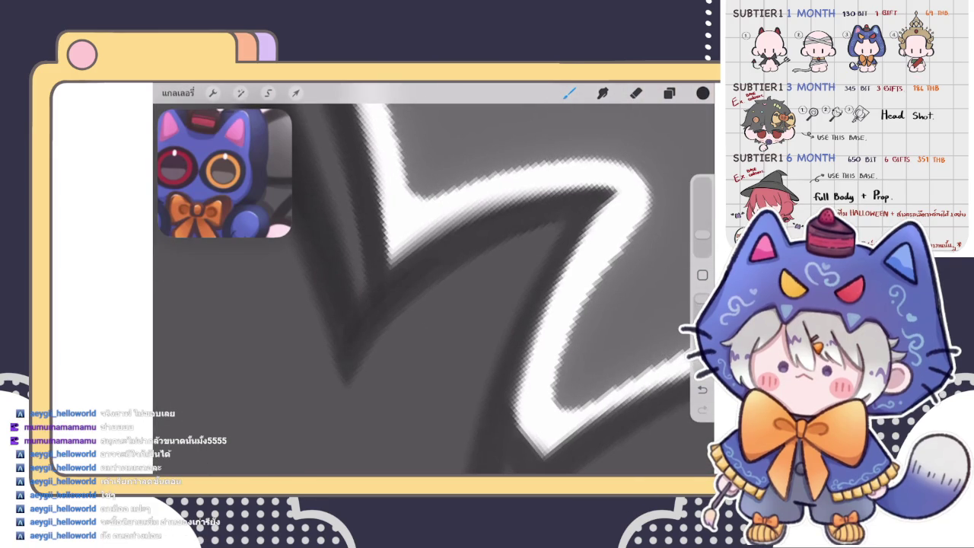
- Nudge the current colour's brightness to a darker grey in the colour picker
{"action": "left_click", "coordinate": [702, 93]}
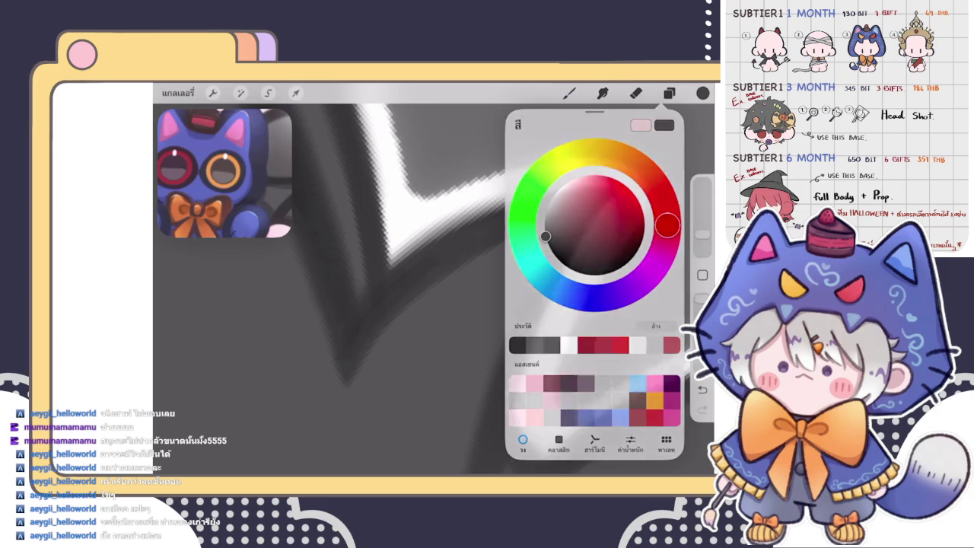
{"action": "left_click", "coordinate": [439, 254]}
{"action": "left_click", "coordinate": [702, 93]}
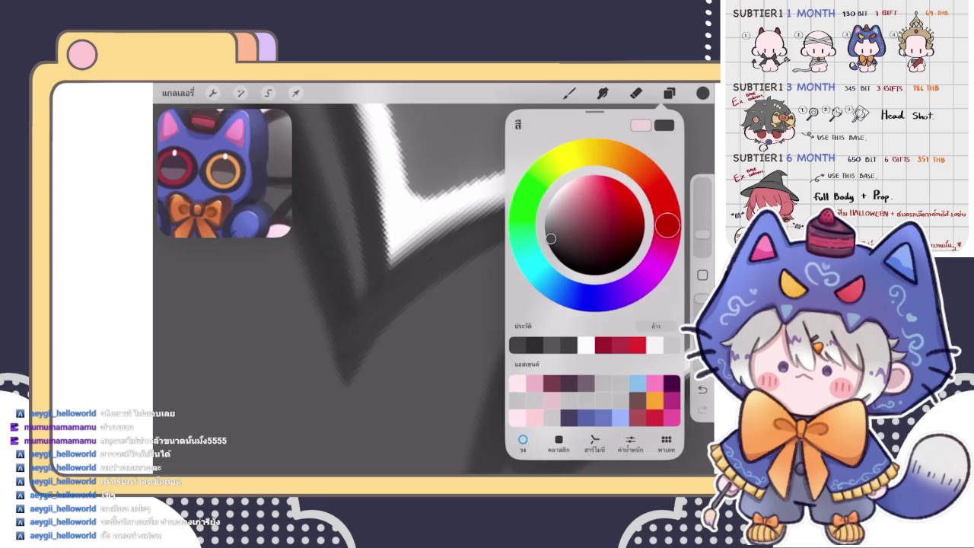
{"action": "left_click_drag", "start_coordinate": [545, 237], "coordinate": [546, 240]}
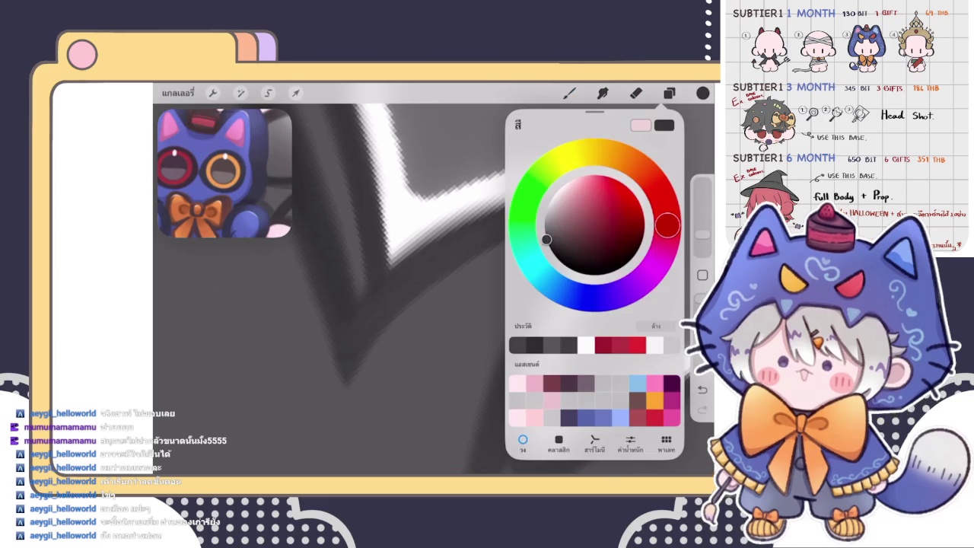
{"action": "left_click", "coordinate": [344, 350]}
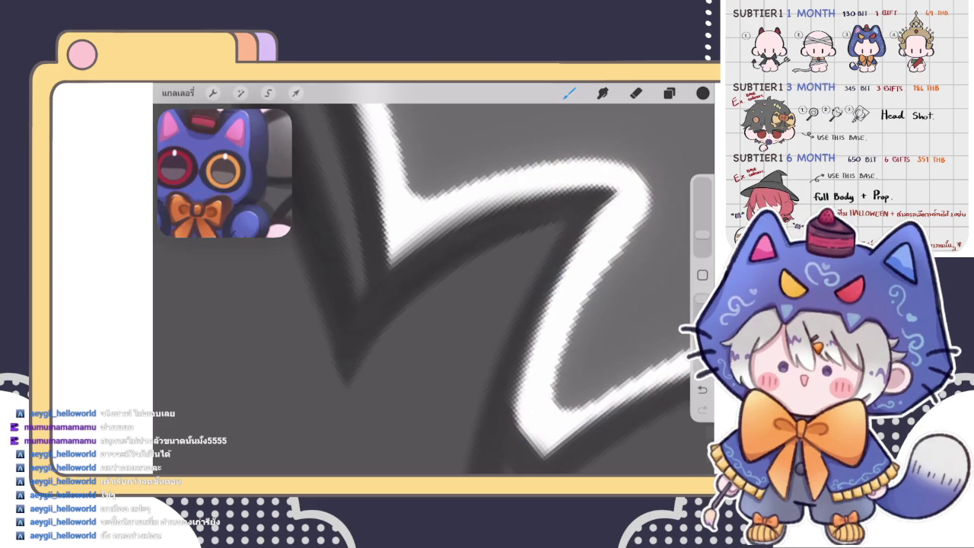
{"action": "scroll", "coordinate": [434, 289], "scroll_direction": "up", "scroll_amount": 5}
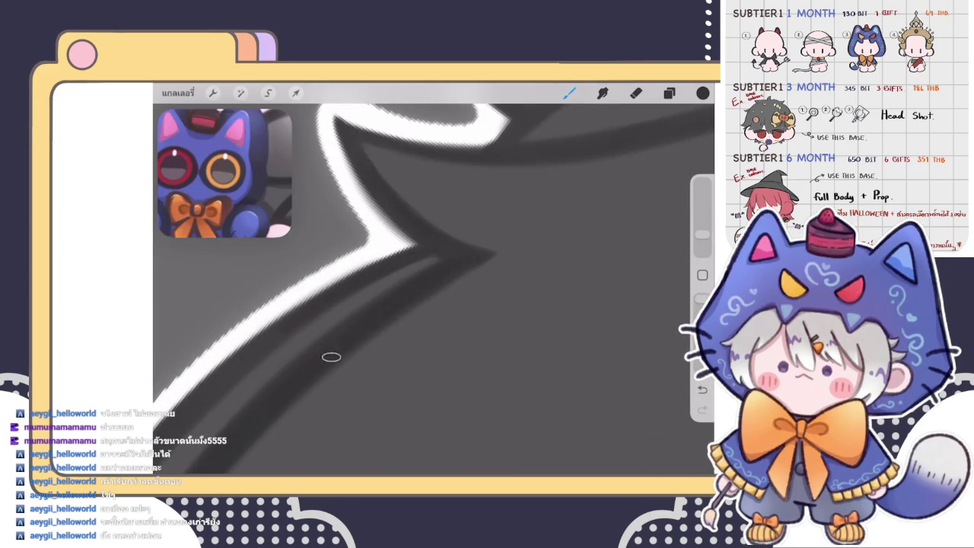
- Undo two stray hair strokes and redraw a short dark hair strand
{"action": "scroll", "coordinate": [434, 289], "scroll_direction": "down", "scroll_amount": 5}
{"action": "scroll", "coordinate": [433, 289], "scroll_direction": "down", "scroll_amount": 3}
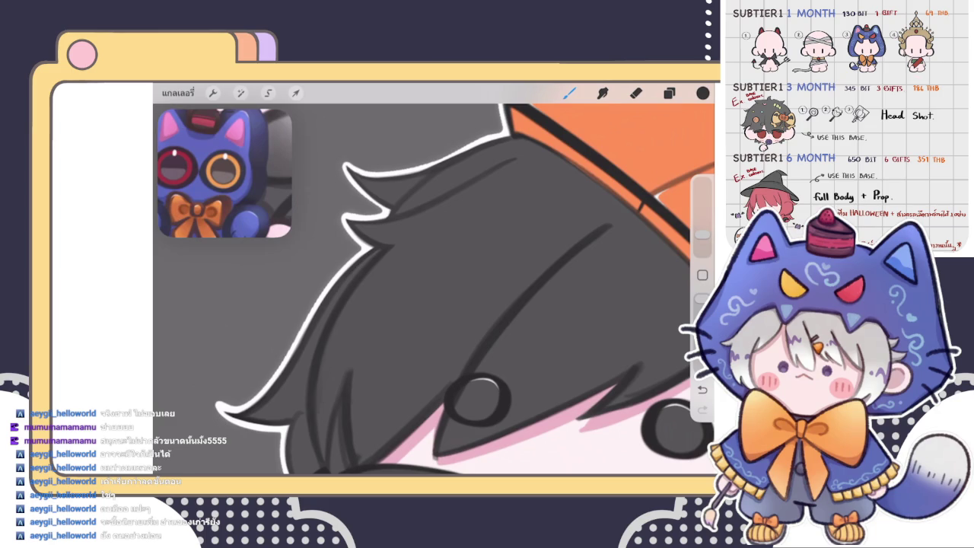
{"action": "scroll", "coordinate": [433, 289], "scroll_direction": "up", "scroll_amount": 2}
{"action": "scroll", "coordinate": [434, 289], "scroll_direction": "up", "scroll_amount": 2}
{"action": "scroll", "coordinate": [434, 289], "scroll_direction": "up", "scroll_amount": 2}
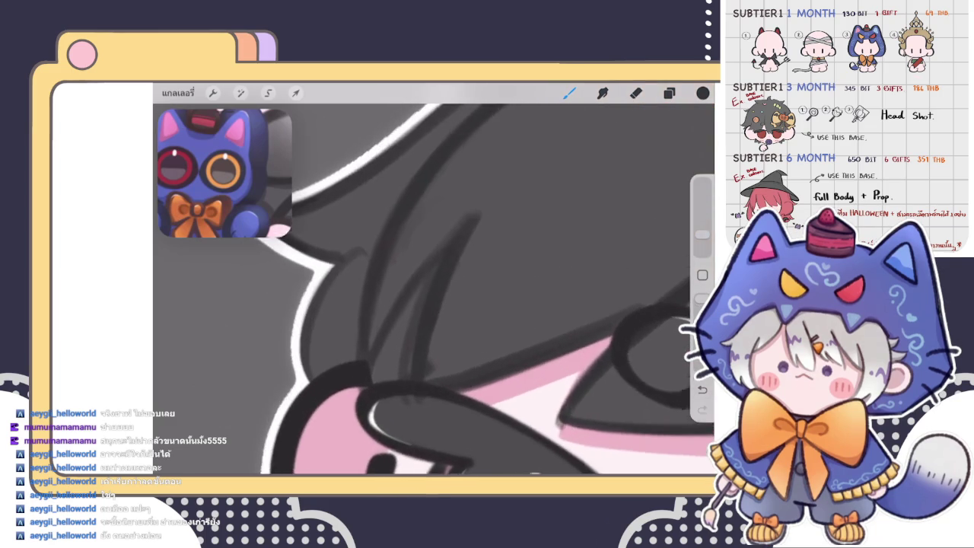
{"action": "scroll", "coordinate": [434, 289], "scroll_direction": "up", "scroll_amount": 2}
{"action": "scroll", "coordinate": [434, 289], "scroll_direction": "up", "scroll_amount": 1}
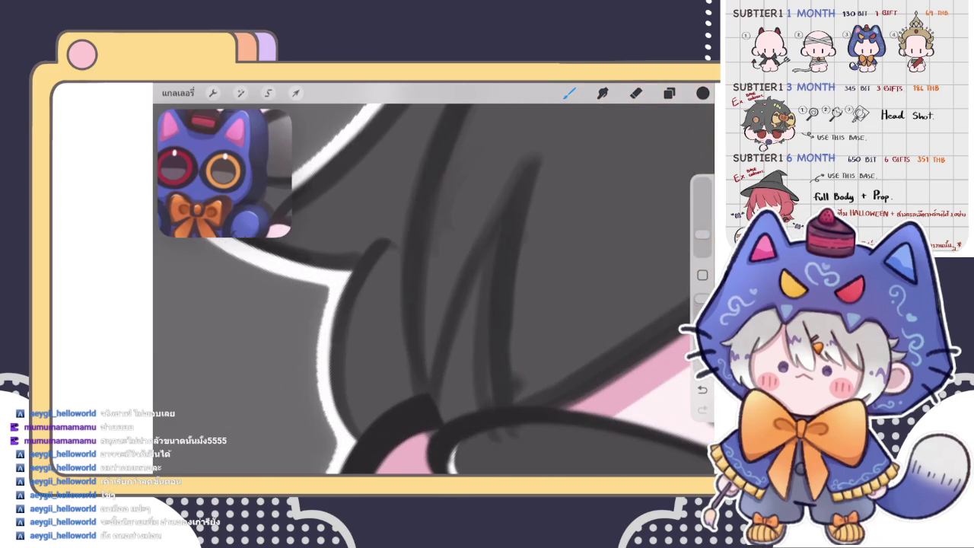
{"action": "scroll", "coordinate": [383, 241], "scroll_direction": "down", "scroll_amount": 2}
{"action": "key", "text": "ctrl+z"}
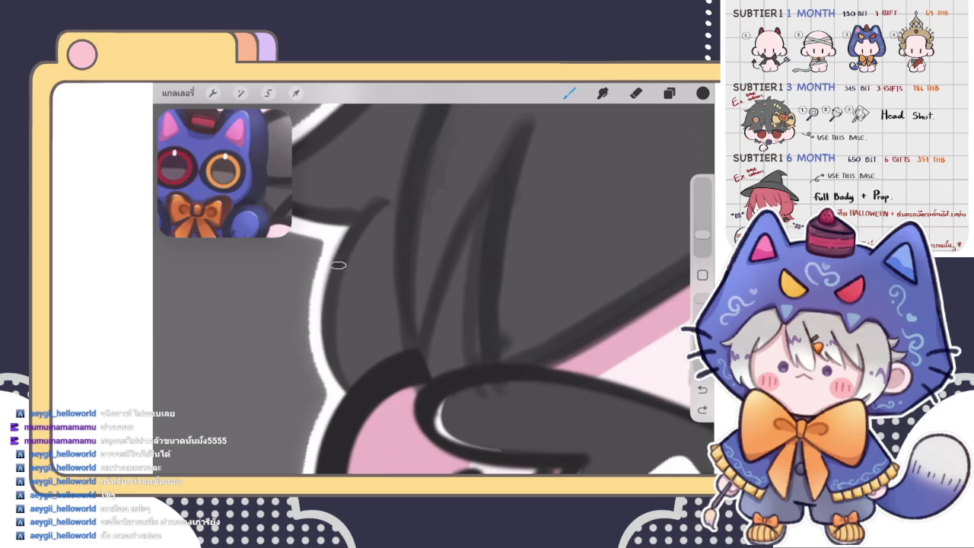
{"action": "key", "text": "ctrl+z"}
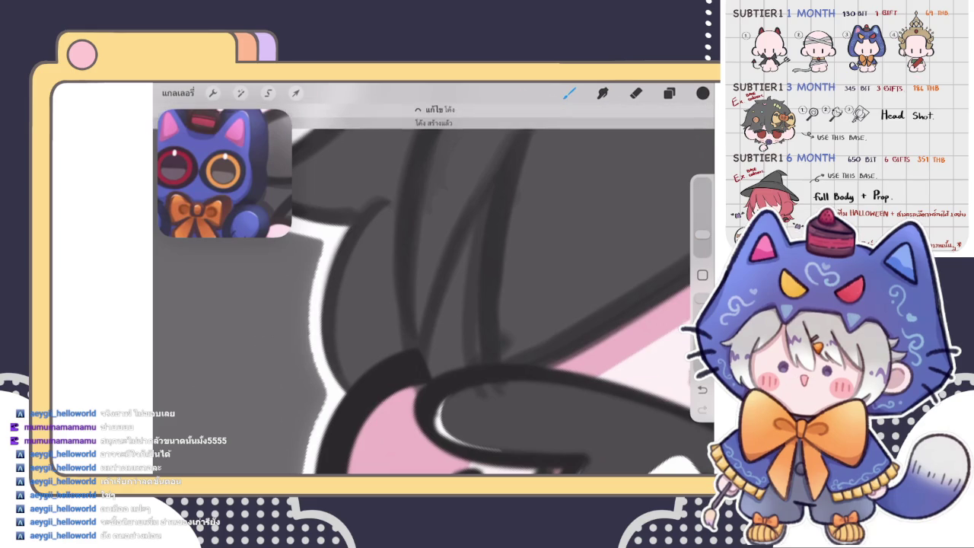
{"action": "left_click_drag", "start_coordinate": [376, 203], "coordinate": [373, 207]}
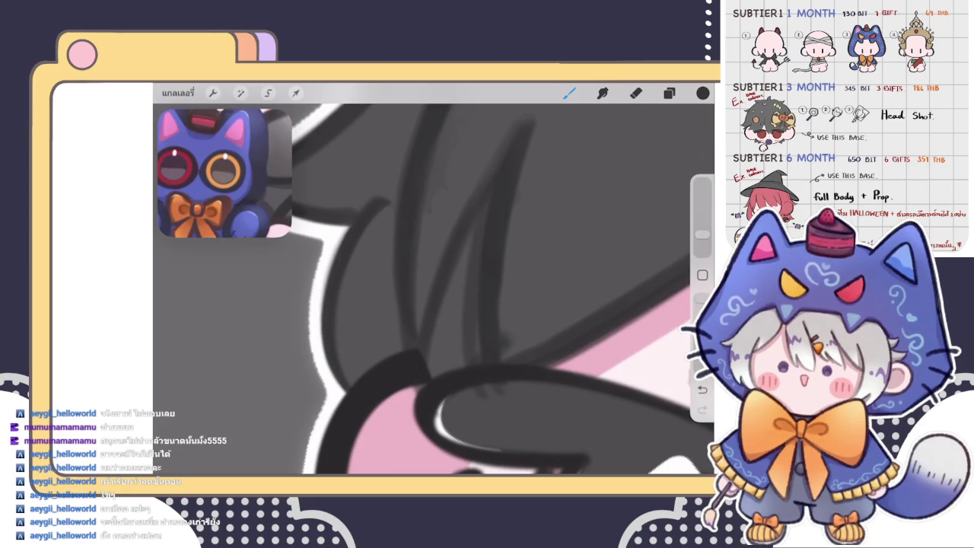
{"action": "scroll", "coordinate": [434, 289], "scroll_direction": "up", "scroll_amount": 3}
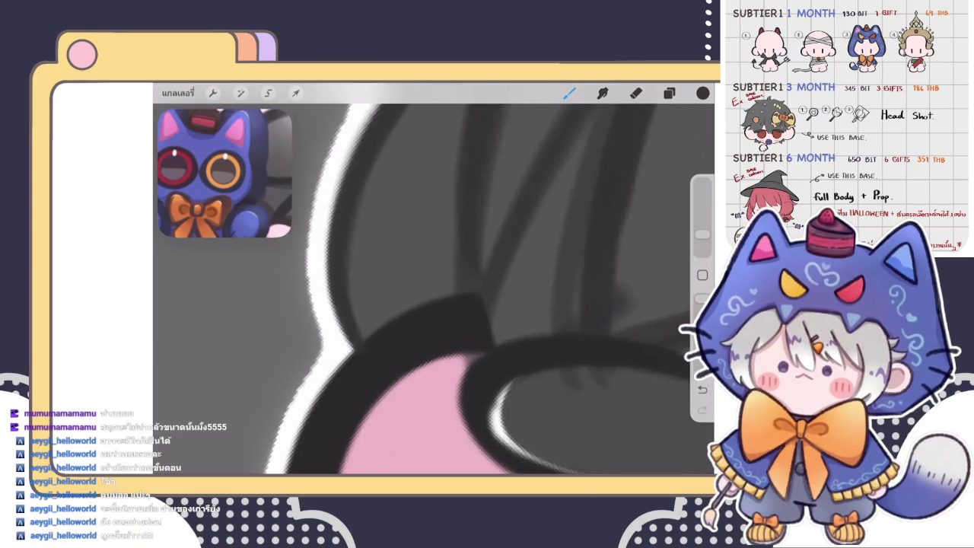
- Toggle eraser and brush, then zoom out to see the whole chibi pumpkin illustration
{"action": "key", "text": "e"}
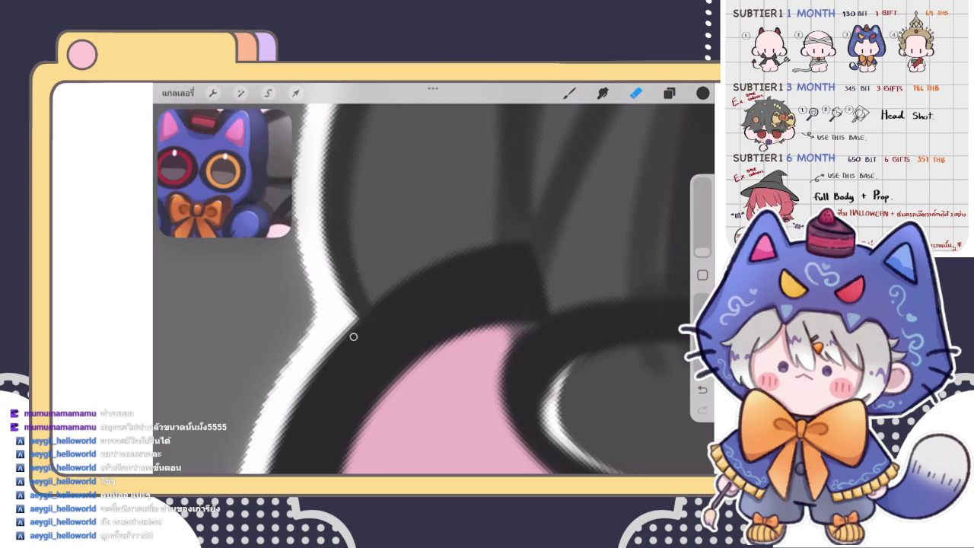
{"action": "key", "text": "b"}
{"action": "scroll", "coordinate": [433, 289], "scroll_direction": "down", "scroll_amount": 2}
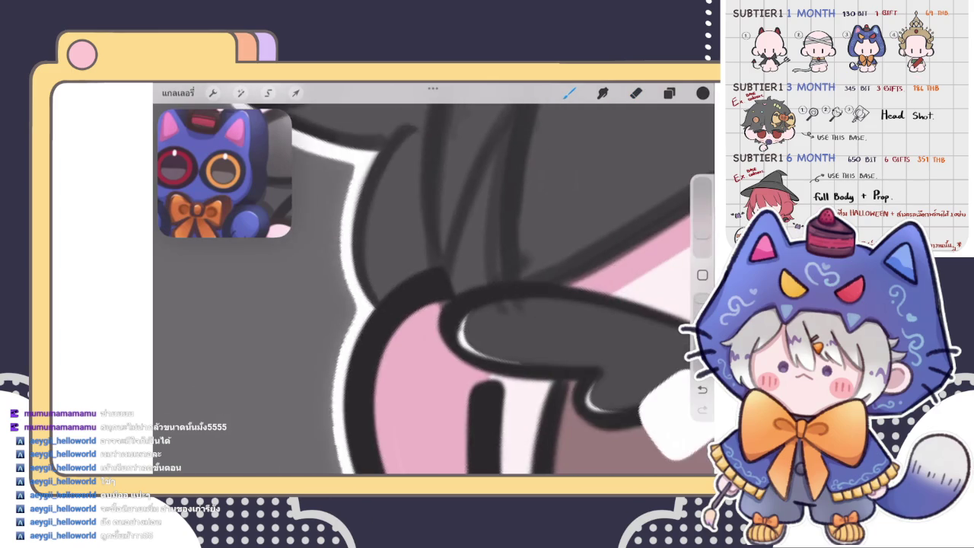
{"action": "scroll", "coordinate": [433, 289], "scroll_direction": "down", "scroll_amount": 2}
{"action": "scroll", "coordinate": [433, 289], "scroll_direction": "down", "scroll_amount": 1}
{"action": "scroll", "coordinate": [434, 289], "scroll_direction": "up", "scroll_amount": 2}
{"action": "scroll", "coordinate": [434, 289], "scroll_direction": "up", "scroll_amount": 2}
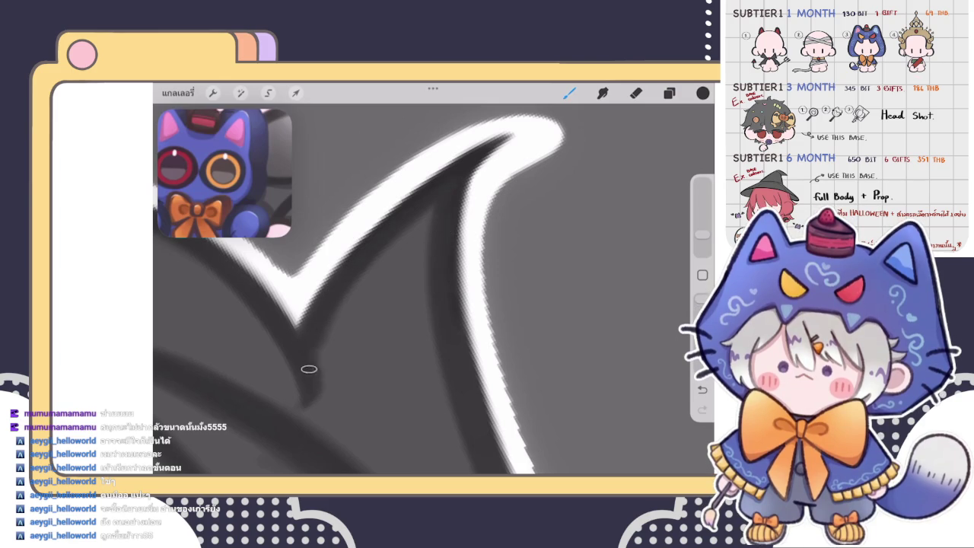
{"action": "scroll", "coordinate": [433, 289], "scroll_direction": "down", "scroll_amount": 3}
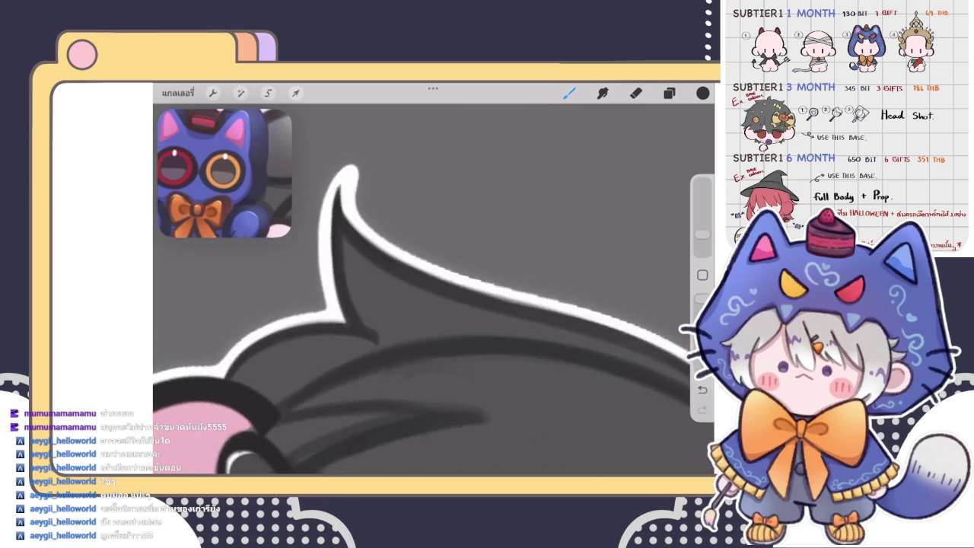
{"action": "scroll", "coordinate": [434, 289], "scroll_direction": "down", "scroll_amount": 3}
{"action": "scroll", "coordinate": [434, 289], "scroll_direction": "down", "scroll_amount": 3}
{"action": "scroll", "coordinate": [433, 289], "scroll_direction": "down", "scroll_amount": 2}
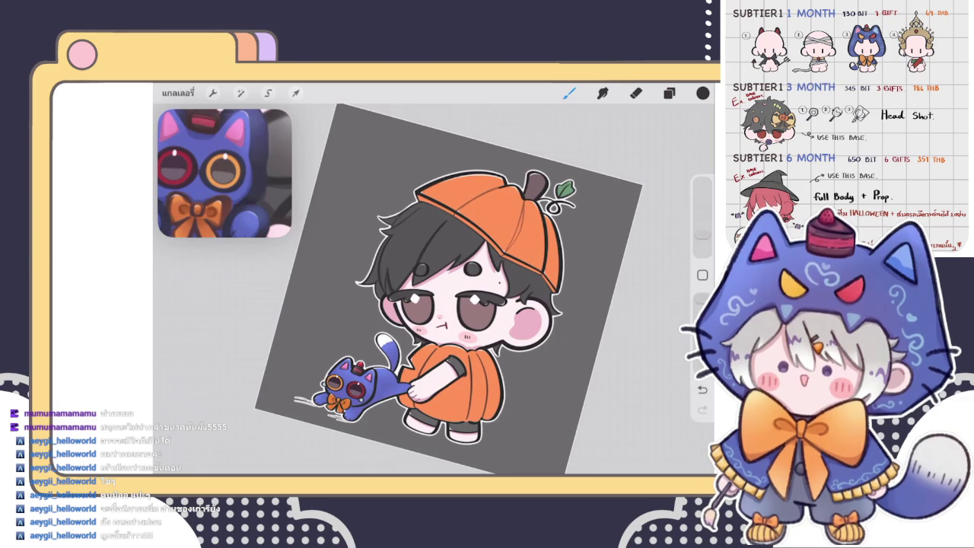
- Resize the eraser, then draw a curved dark hair strand
{"action": "scroll", "coordinate": [441, 289], "scroll_direction": "up", "scroll_amount": 5}
{"action": "scroll", "coordinate": [441, 289], "scroll_direction": "up", "scroll_amount": 5}
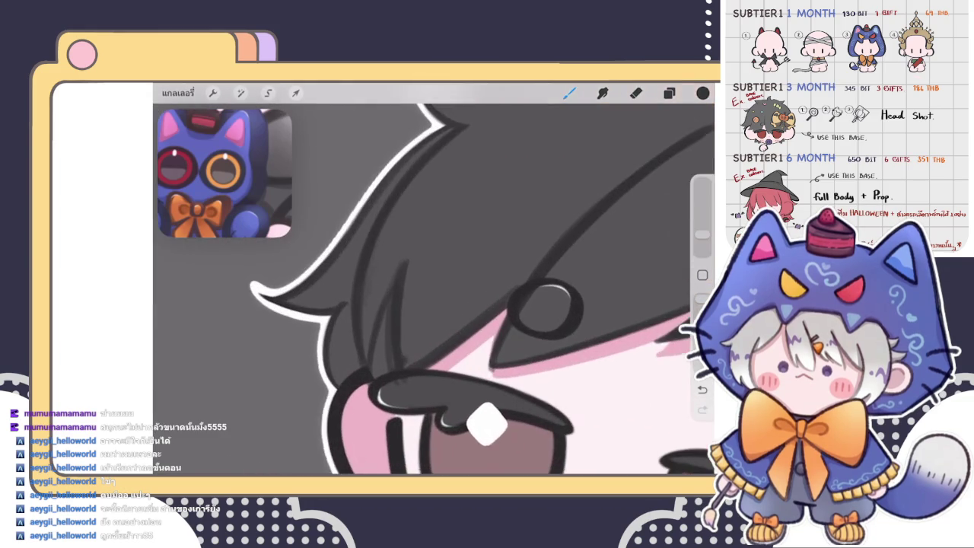
{"action": "scroll", "coordinate": [433, 282], "scroll_direction": "up", "scroll_amount": 3}
{"action": "key", "text": "e"}
{"action": "left_click_drag", "start_coordinate": [701, 251], "coordinate": [701, 248]}
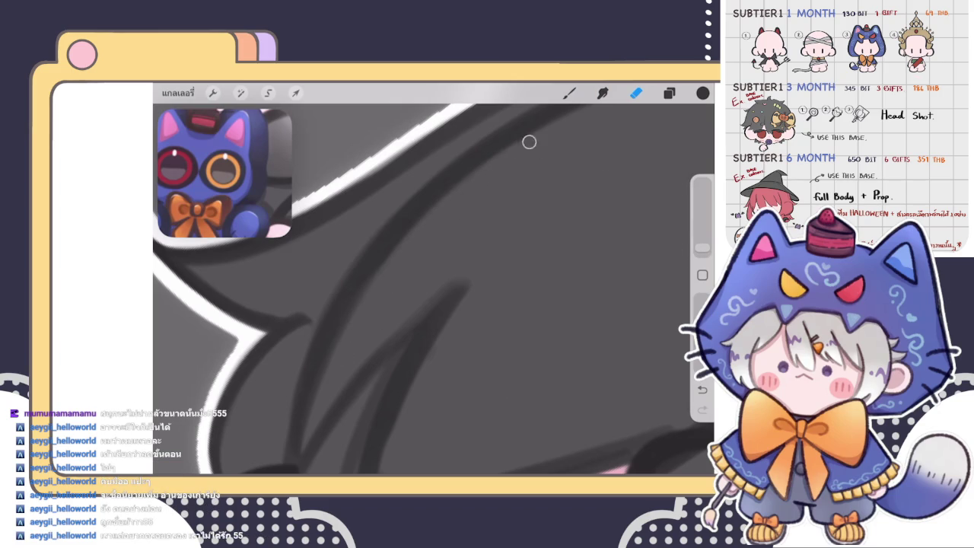
{"action": "left_click", "coordinate": [569, 92]}
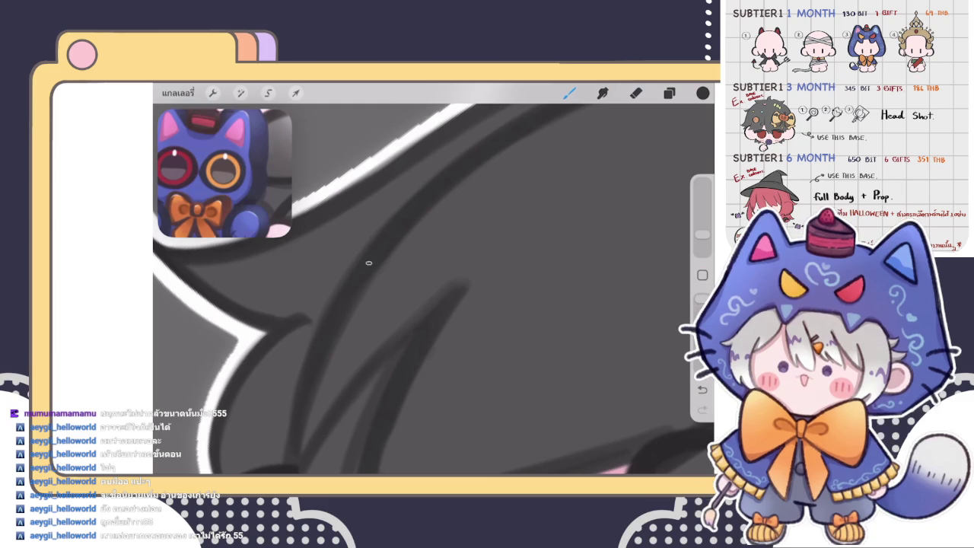
{"action": "left_click_drag", "start_coordinate": [371, 280], "coordinate": [440, 226]}
- Reframe the view over the outlined hair and erase stray parts of the hair strokes
{"action": "left_click_drag", "start_coordinate": [426, 304], "coordinate": [486, 274]}
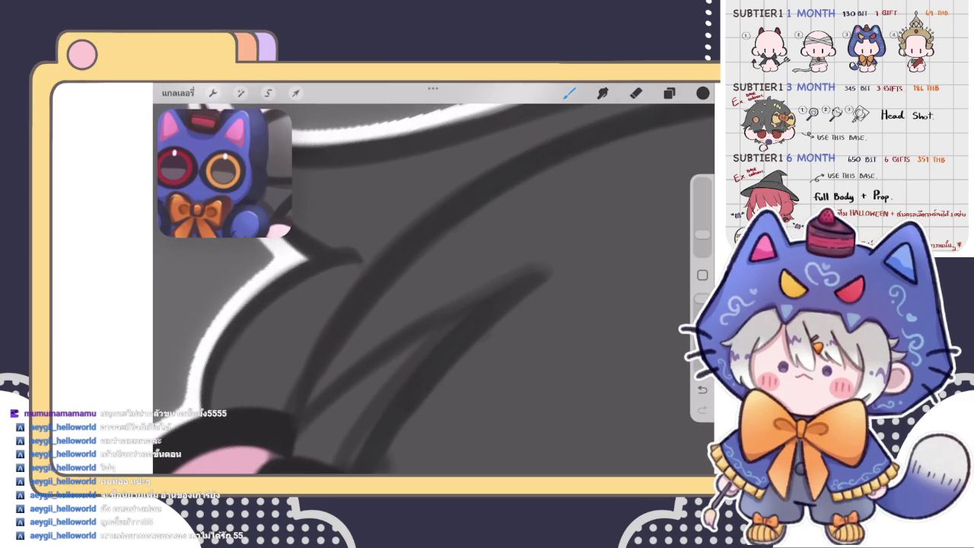
{"action": "left_click_drag", "start_coordinate": [426, 305], "coordinate": [472, 274]}
{"action": "key", "text": "e"}
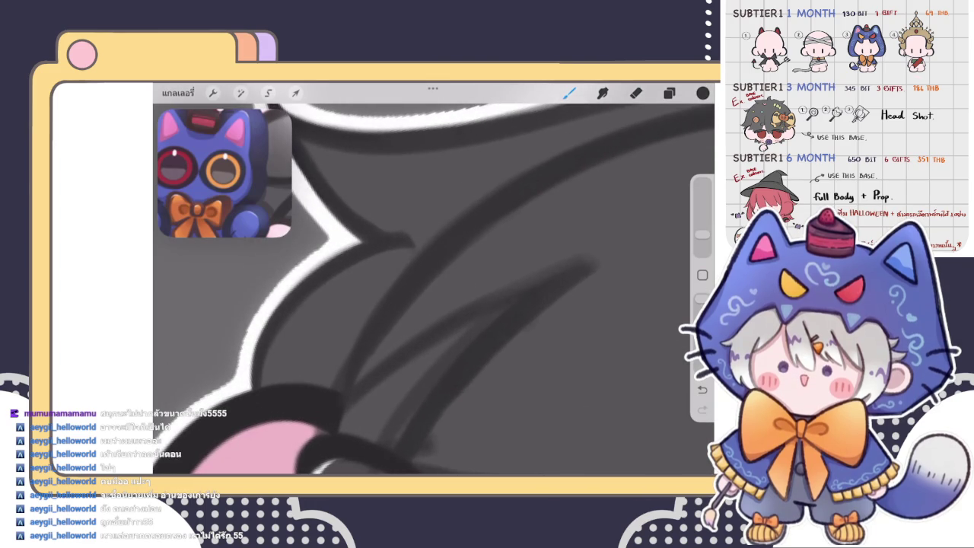
{"action": "left_click_drag", "start_coordinate": [357, 305], "coordinate": [441, 205]}
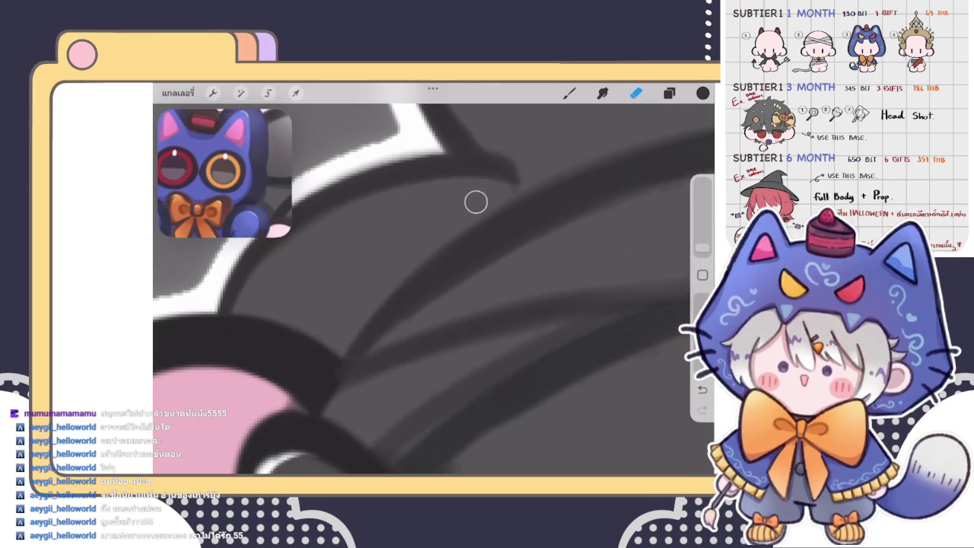
{"action": "left_click_drag", "start_coordinate": [442, 228], "coordinate": [358, 361]}
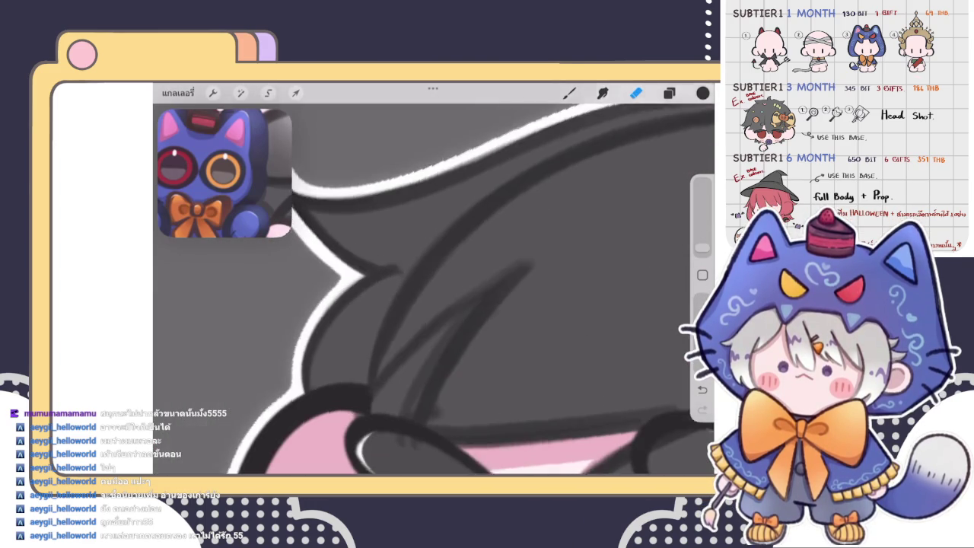
{"action": "scroll", "coordinate": [434, 289], "scroll_direction": "up", "scroll_amount": 2}
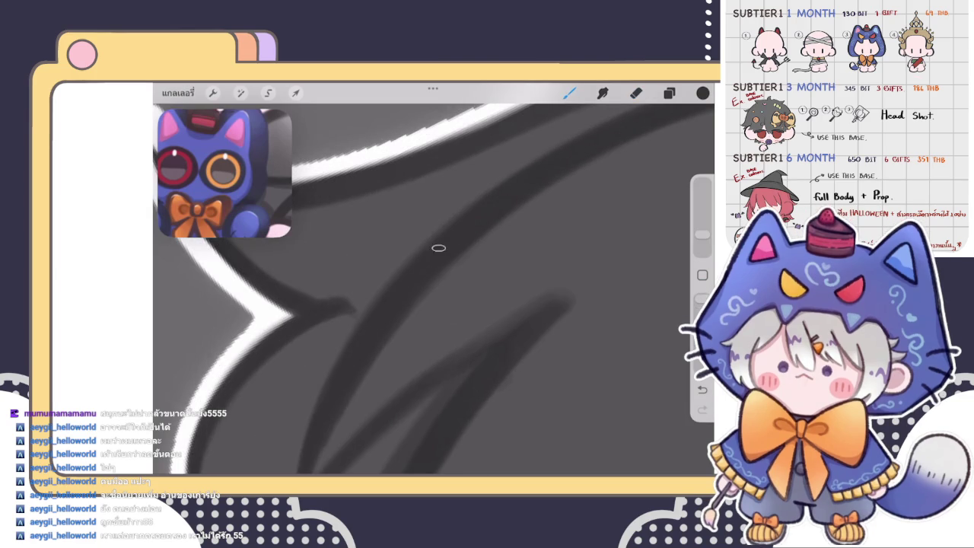
{"action": "left_click_drag", "start_coordinate": [426, 319], "coordinate": [471, 228]}
{"action": "left_click", "coordinate": [635, 92]}
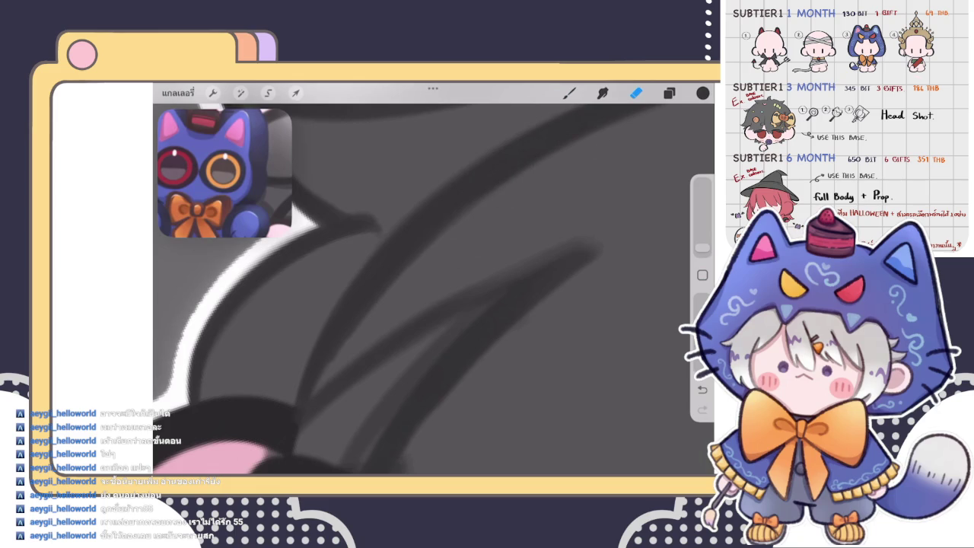
{"action": "key", "text": "b"}
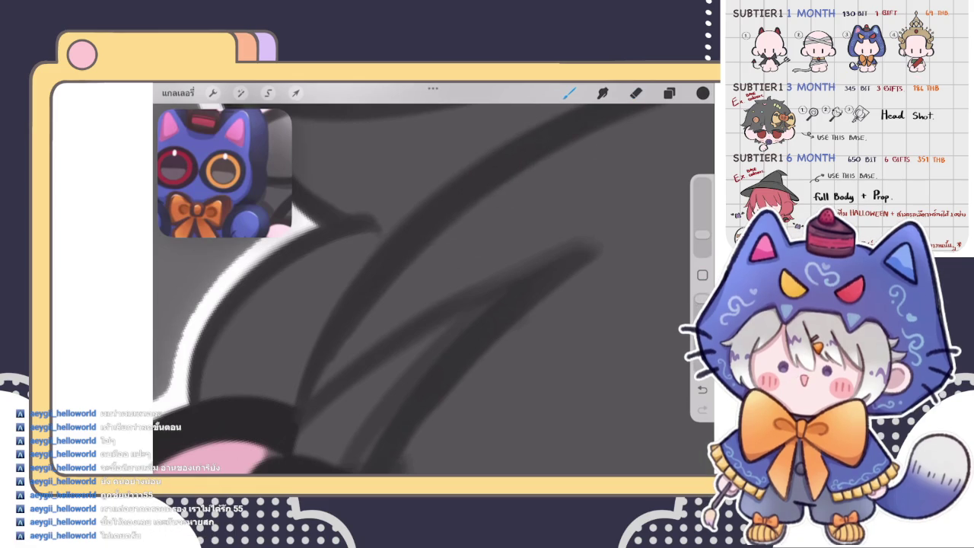
{"action": "key", "text": "e"}
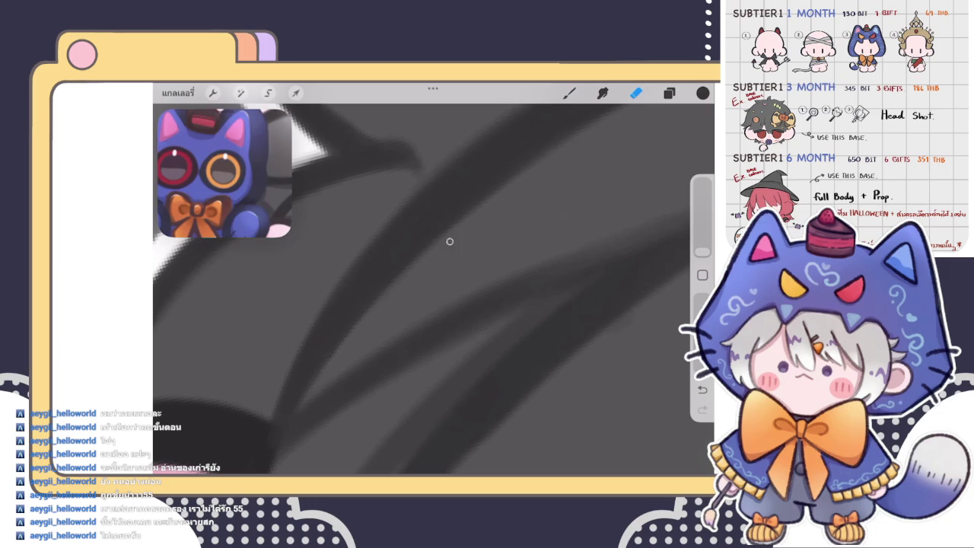
{"action": "scroll", "coordinate": [416, 277], "scroll_direction": "down", "scroll_amount": 5}
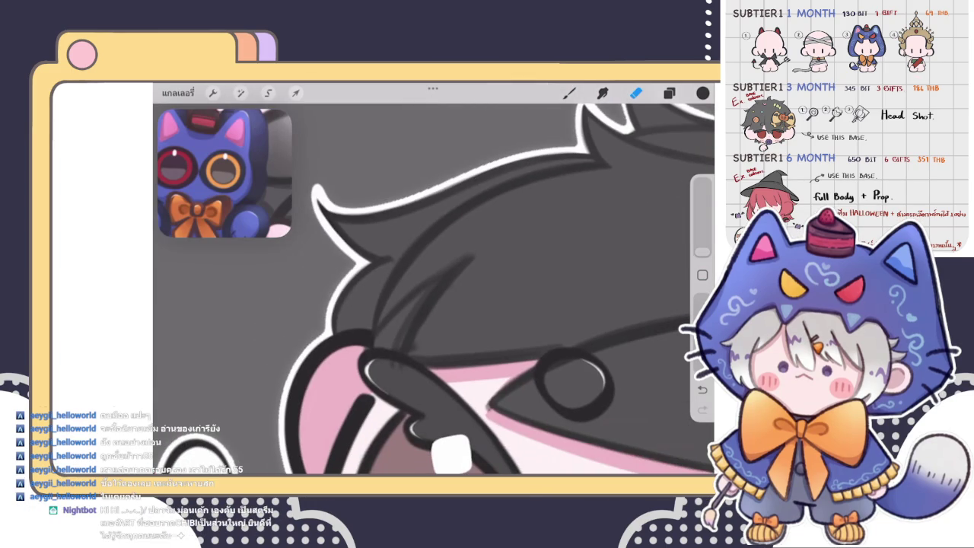
- Draw hair strokes over the forehead, then erase stray strands
{"action": "key", "text": "b"}
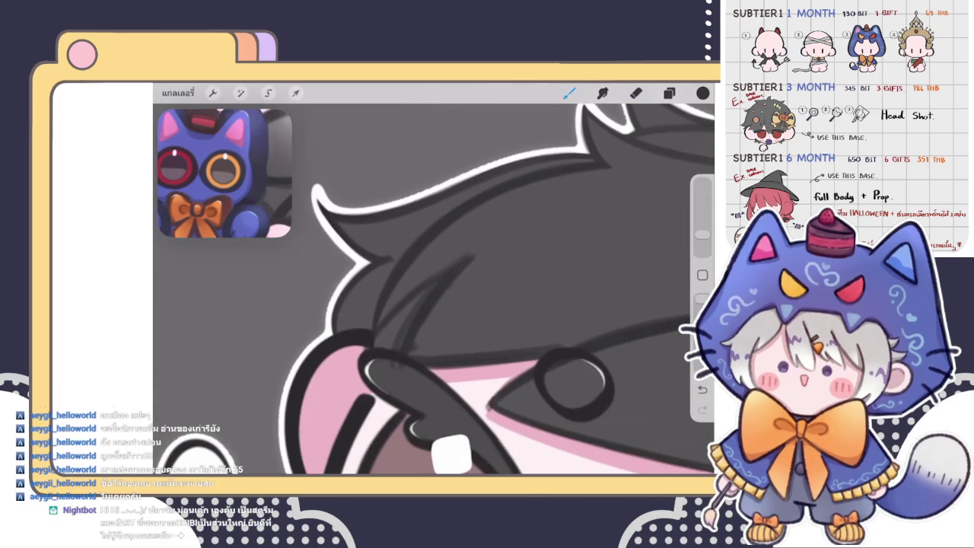
{"action": "scroll", "coordinate": [434, 289], "scroll_direction": "up", "scroll_amount": 5}
{"action": "scroll", "coordinate": [434, 289], "scroll_direction": "up", "scroll_amount": 3}
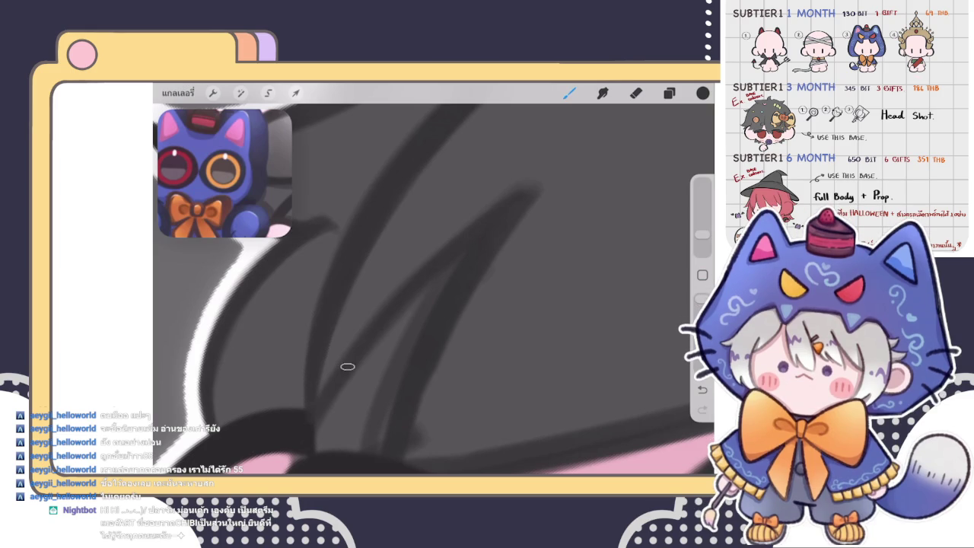
{"action": "scroll", "coordinate": [314, 419], "scroll_direction": "down", "scroll_amount": 3}
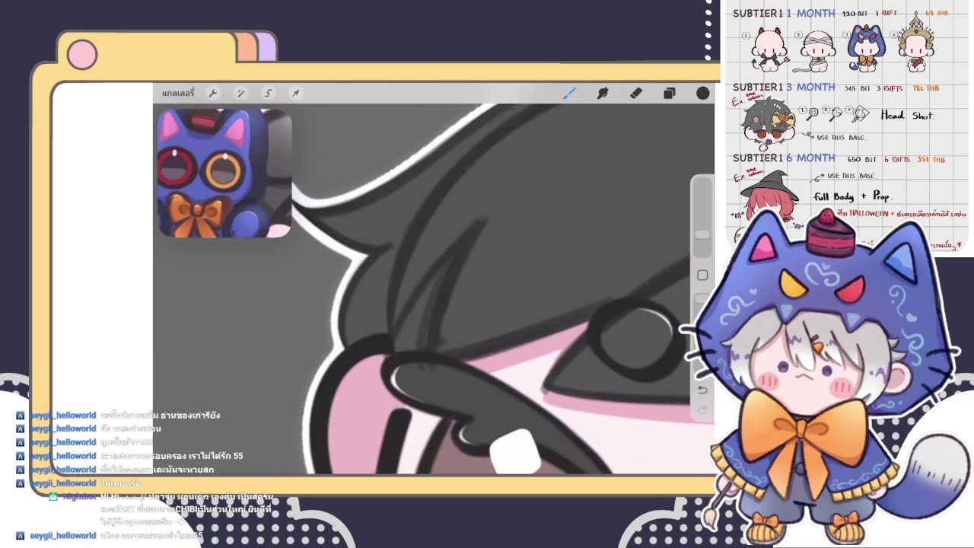
{"action": "scroll", "coordinate": [433, 289], "scroll_direction": "up", "scroll_amount": 2}
{"action": "left_click", "coordinate": [636, 92]}
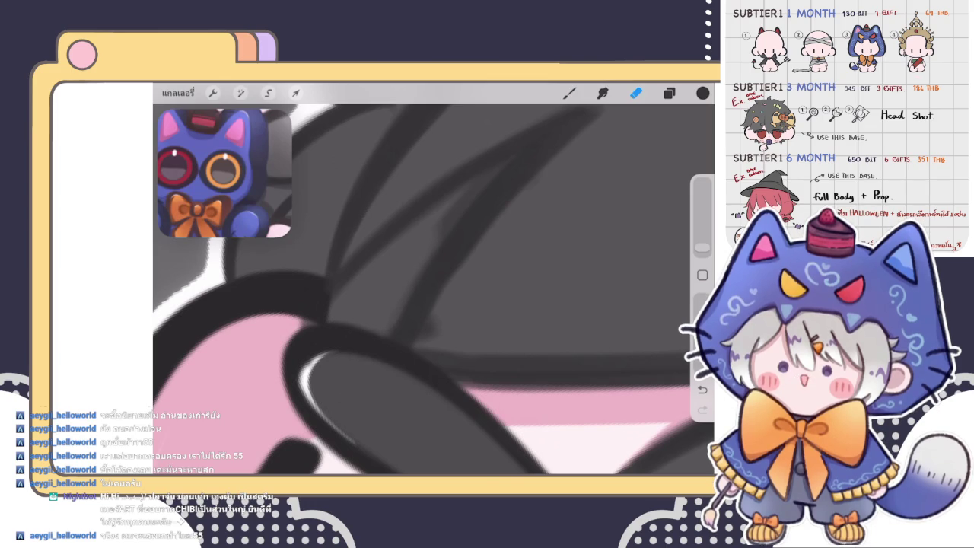
{"action": "scroll", "coordinate": [433, 289], "scroll_direction": "down", "scroll_amount": 2}
{"action": "scroll", "coordinate": [434, 289], "scroll_direction": "down", "scroll_amount": 1}
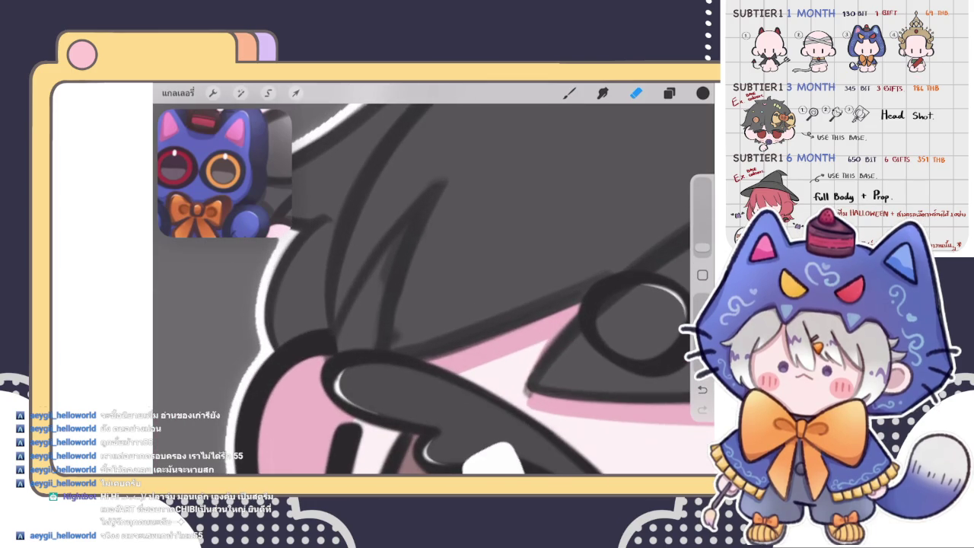
{"action": "scroll", "coordinate": [434, 289], "scroll_direction": "up", "scroll_amount": 2}
{"action": "scroll", "coordinate": [434, 289], "scroll_direction": "up", "scroll_amount": 3}
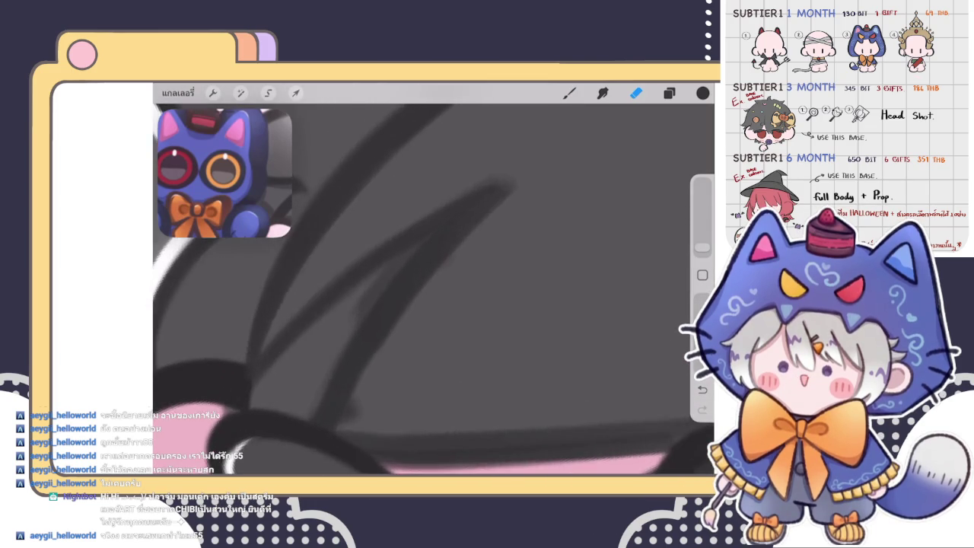
{"action": "scroll", "coordinate": [433, 289], "scroll_direction": "up", "scroll_amount": 2}
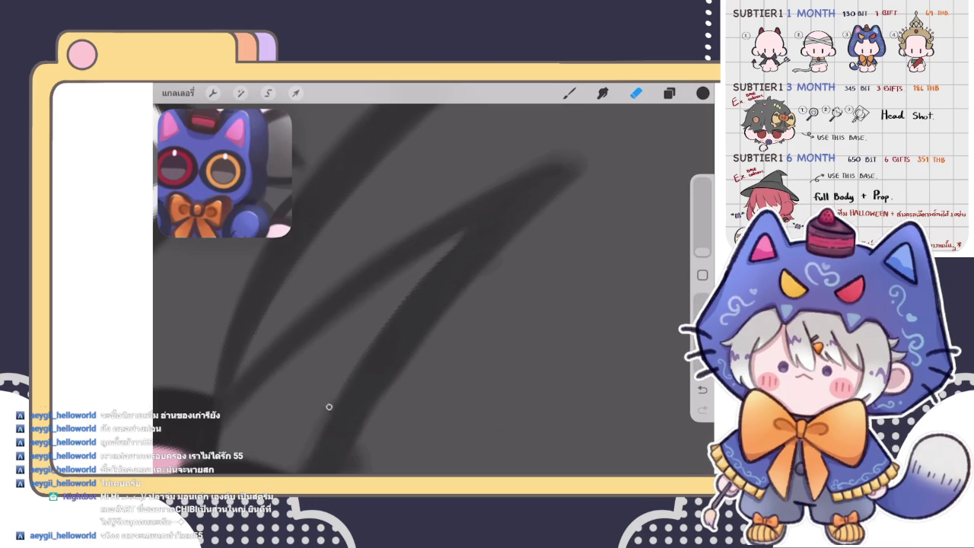
- Rotate the view of the hair, resize the eraser, and alternate drawing and erasing lines
{"action": "key", "text": "b"}
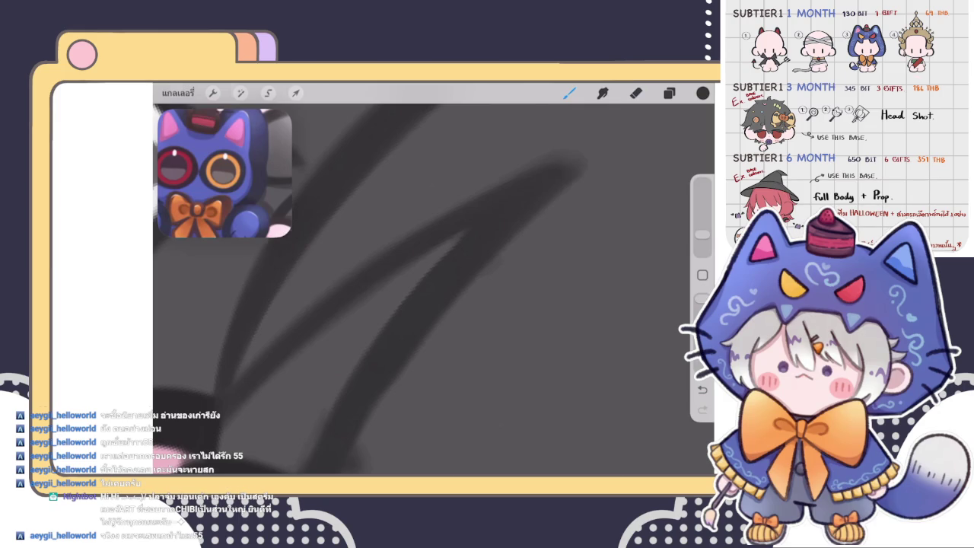
{"action": "left_click_drag", "start_coordinate": [426, 289], "coordinate": [337, 364]}
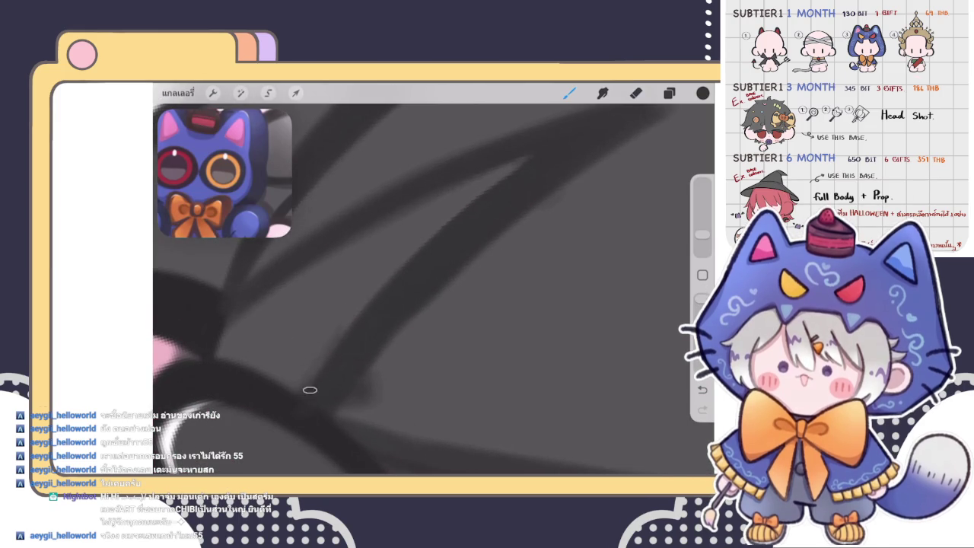
{"action": "key", "text": "e"}
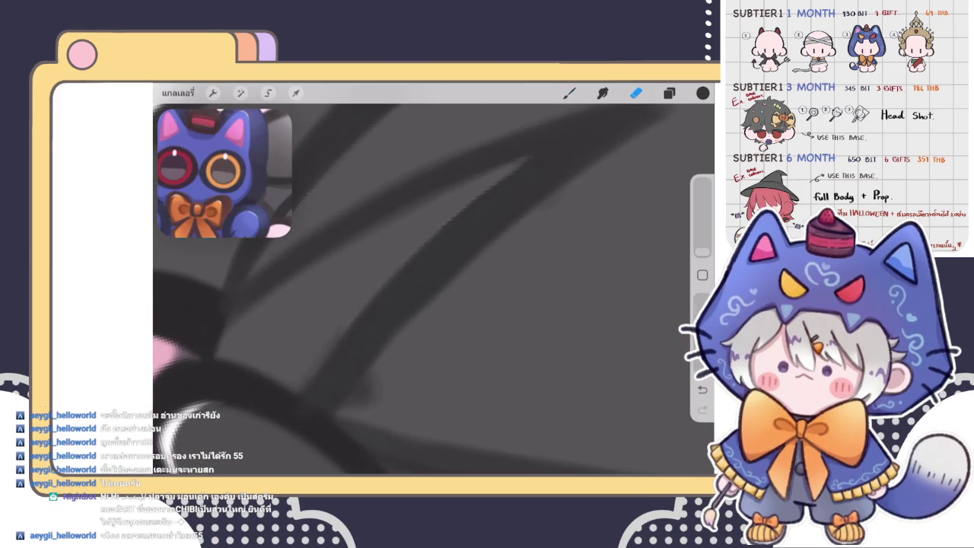
{"action": "scroll", "coordinate": [433, 288], "scroll_direction": "down", "scroll_amount": 2}
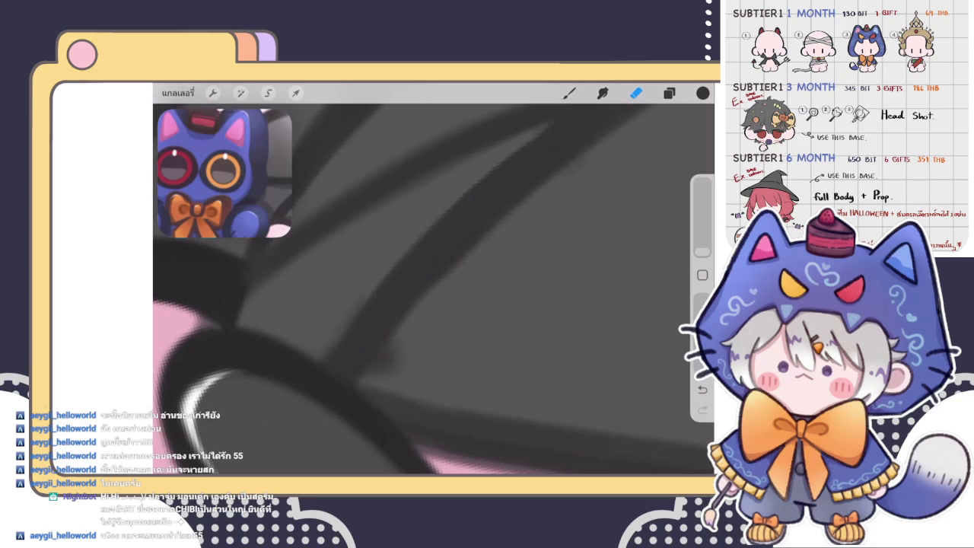
{"action": "left_click", "coordinate": [702, 249]}
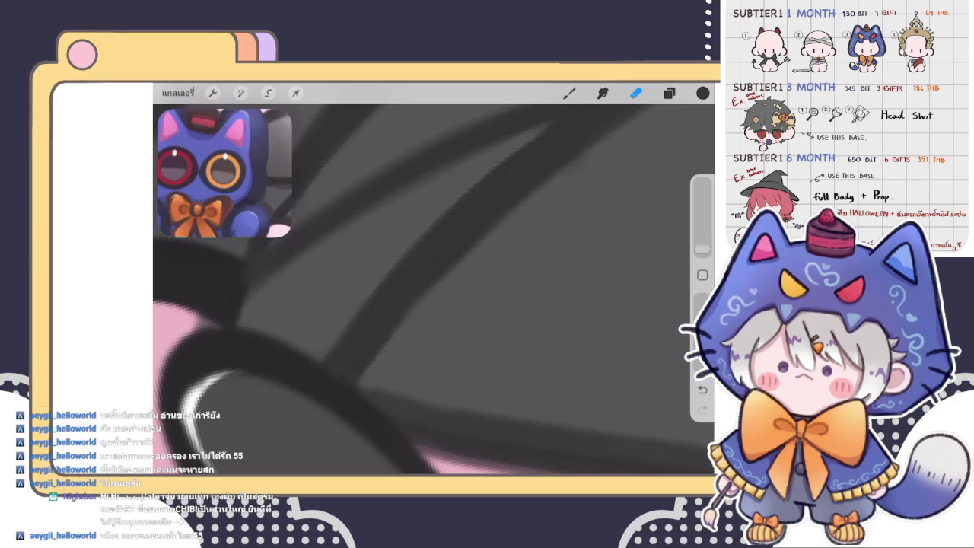
{"action": "left_click", "coordinate": [569, 93]}
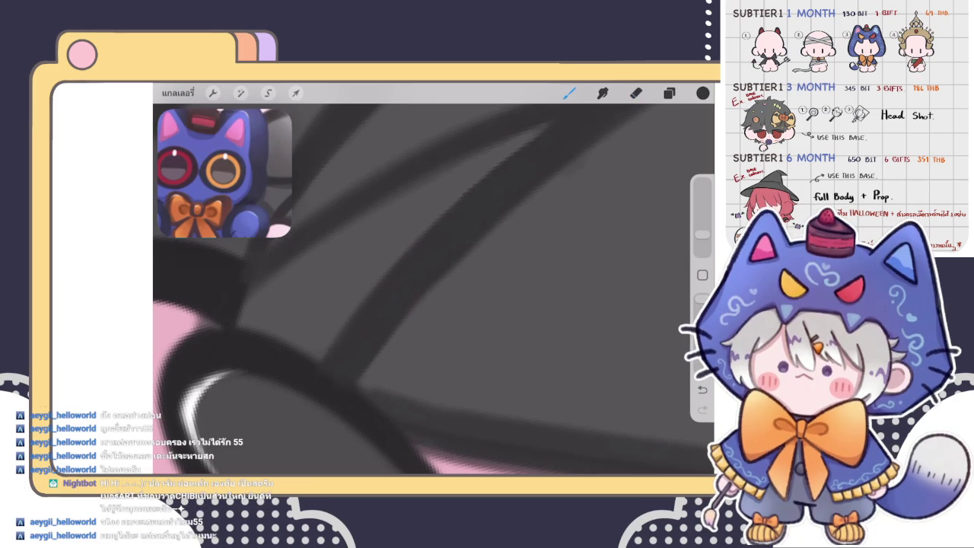
{"action": "left_click", "coordinate": [636, 93]}
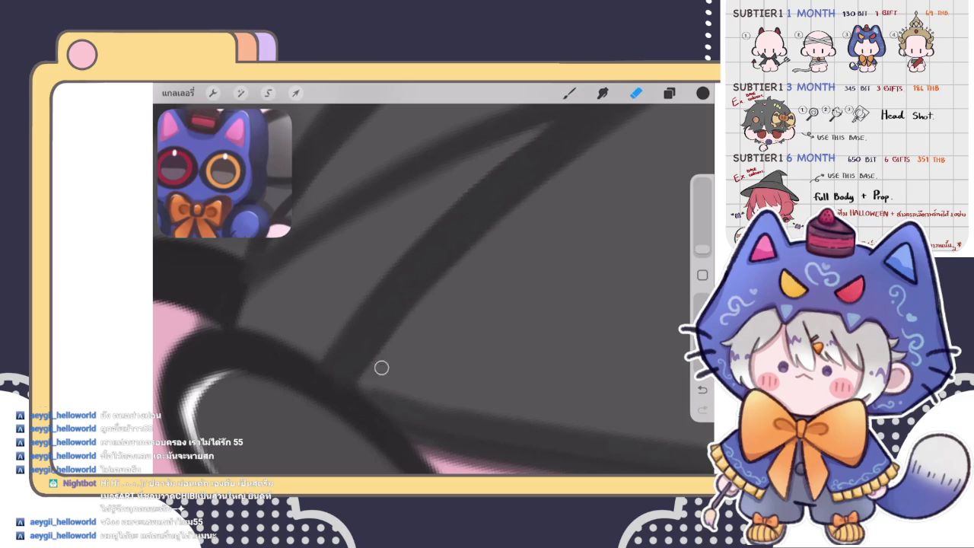
- Zoom in on the strands and redraw hair lines after trimming
{"action": "scroll", "coordinate": [434, 289], "scroll_direction": "down", "scroll_amount": 2}
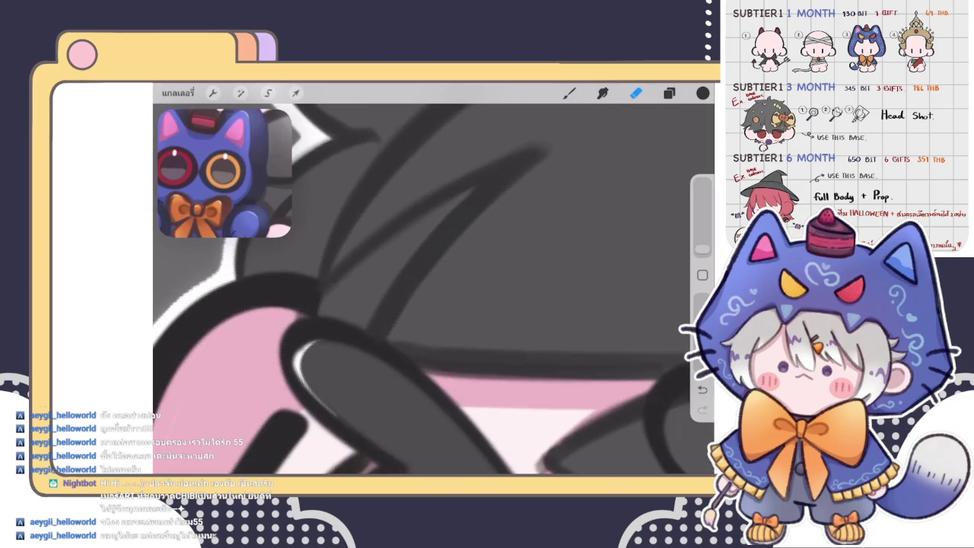
{"action": "scroll", "coordinate": [434, 289], "scroll_direction": "down", "scroll_amount": 2}
{"action": "scroll", "coordinate": [434, 289], "scroll_direction": "down", "scroll_amount": 2}
{"action": "scroll", "coordinate": [434, 289], "scroll_direction": "down", "scroll_amount": 2}
{"action": "scroll", "coordinate": [433, 289], "scroll_direction": "up", "scroll_amount": 2}
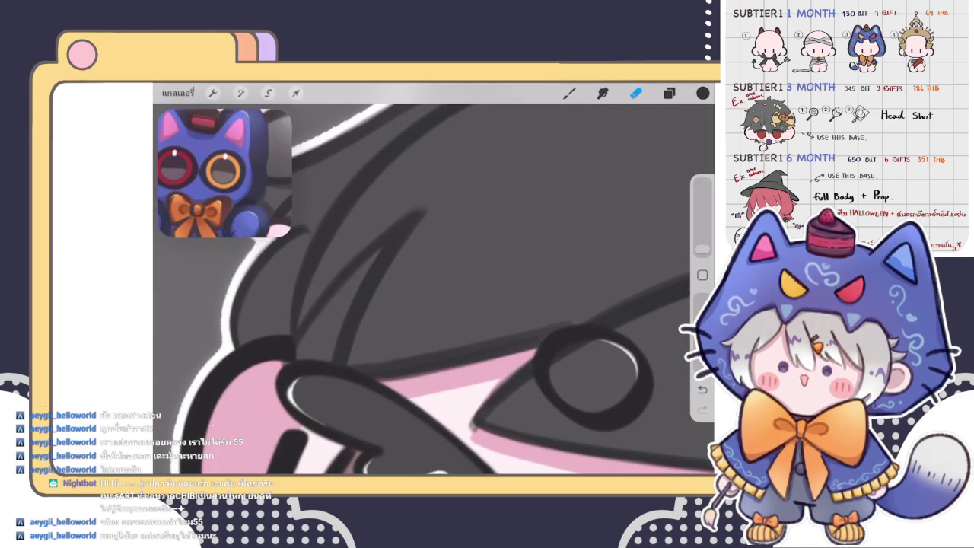
{"action": "scroll", "coordinate": [434, 289], "scroll_direction": "up", "scroll_amount": 2}
{"action": "scroll", "coordinate": [433, 289], "scroll_direction": "up", "scroll_amount": 2}
{"action": "key", "text": "b"}
{"action": "scroll", "coordinate": [434, 289], "scroll_direction": "up", "scroll_amount": 2}
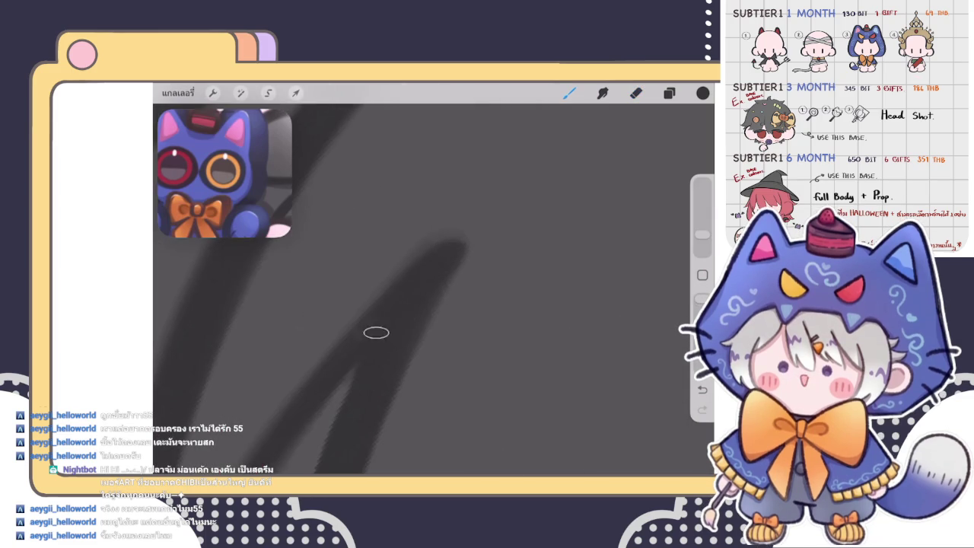
- Erase excess hair lineart, then draw new strokes near the eye
{"action": "key", "text": "e"}
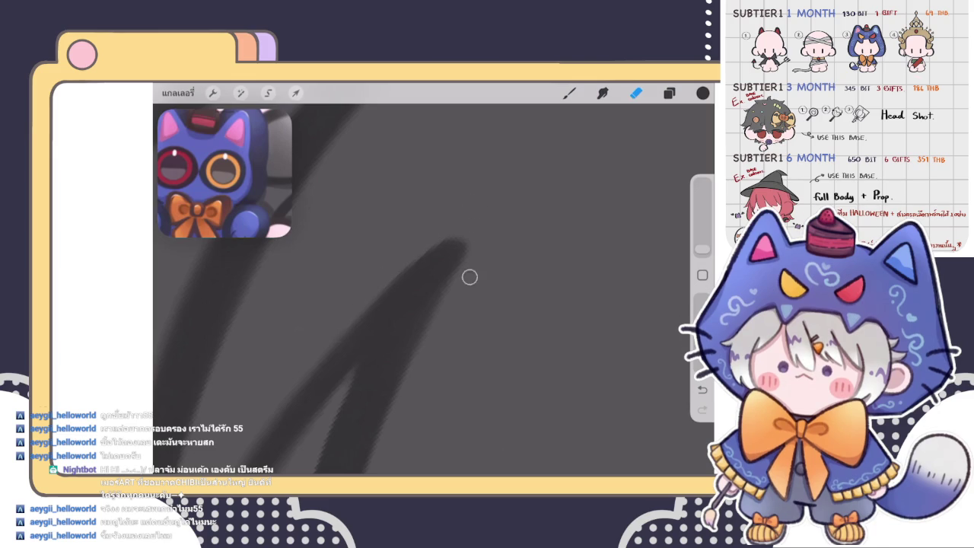
{"action": "scroll", "coordinate": [475, 237], "scroll_direction": "down", "scroll_amount": 3}
{"action": "scroll", "coordinate": [475, 237], "scroll_direction": "down", "scroll_amount": 3}
{"action": "scroll", "coordinate": [474, 236], "scroll_direction": "down", "scroll_amount": 2}
{"action": "scroll", "coordinate": [471, 304], "scroll_direction": "up", "scroll_amount": 3}
{"action": "scroll", "coordinate": [471, 304], "scroll_direction": "up", "scroll_amount": 2}
{"action": "key", "text": "b"}
{"action": "scroll", "coordinate": [471, 304], "scroll_direction": "up", "scroll_amount": 3}
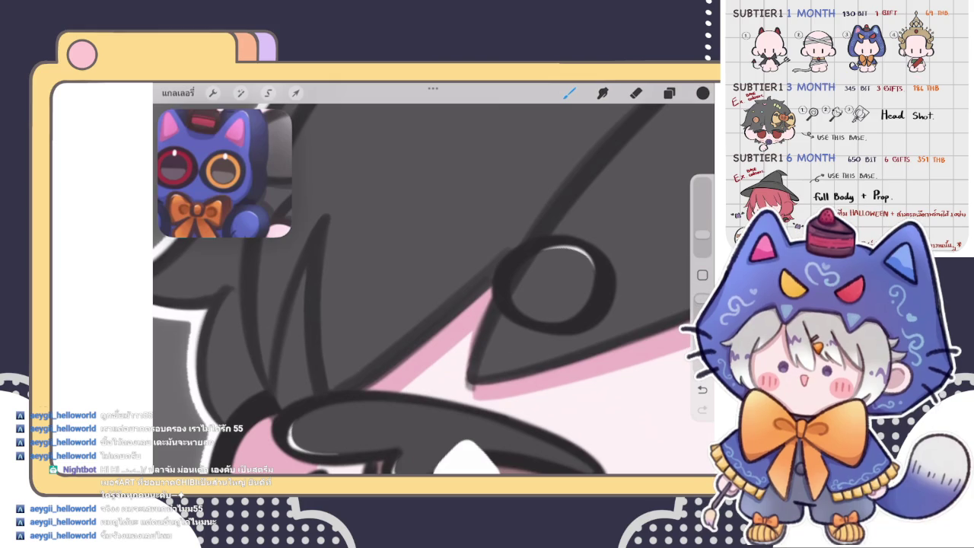
{"action": "scroll", "coordinate": [433, 289], "scroll_direction": "up", "scroll_amount": 2}
{"action": "scroll", "coordinate": [434, 289], "scroll_direction": "up", "scroll_amount": 2}
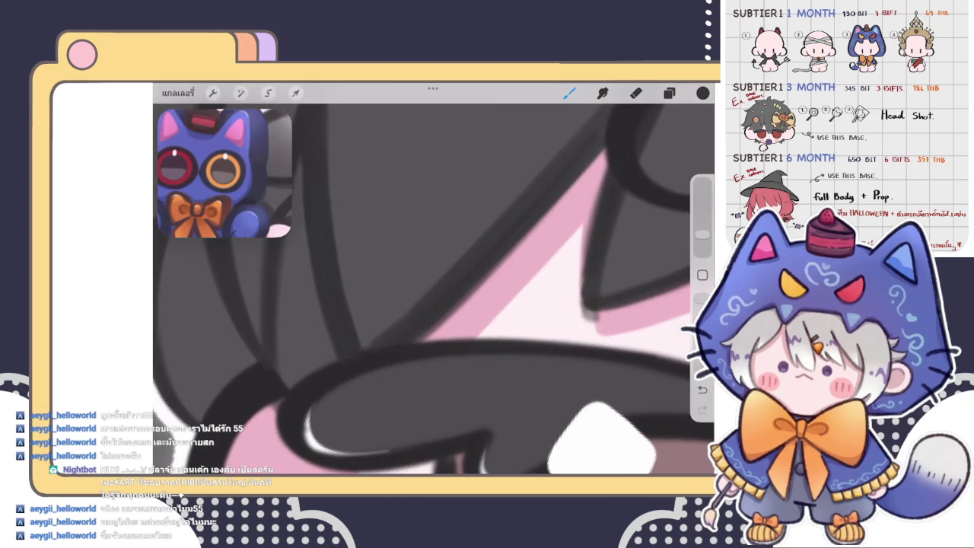
{"action": "scroll", "coordinate": [433, 289], "scroll_direction": "down", "scroll_amount": 2}
- Erase around the eye, undoing the last erase and a small stray stroke
{"action": "key", "text": "e"}
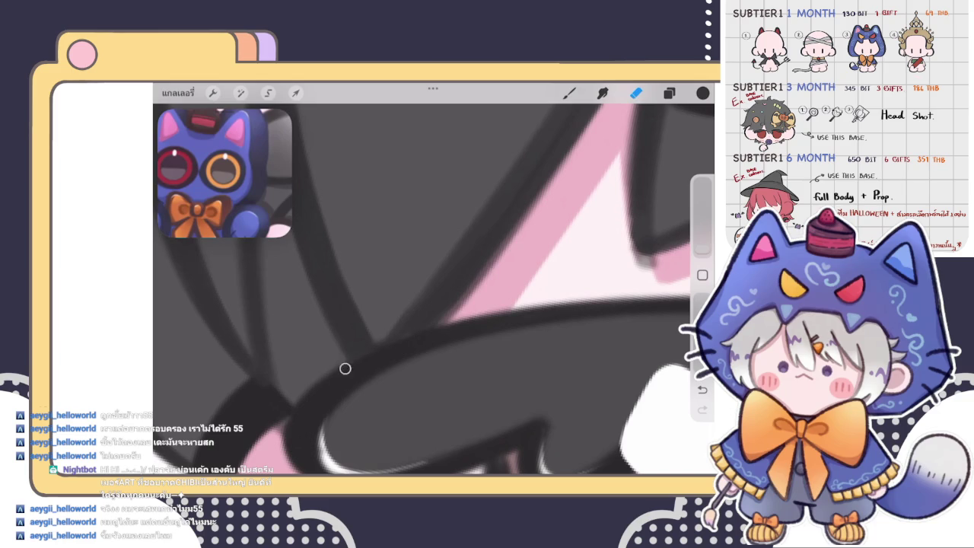
{"action": "key", "text": "ctrl+z"}
{"action": "scroll", "coordinate": [434, 289], "scroll_direction": "down", "scroll_amount": 3}
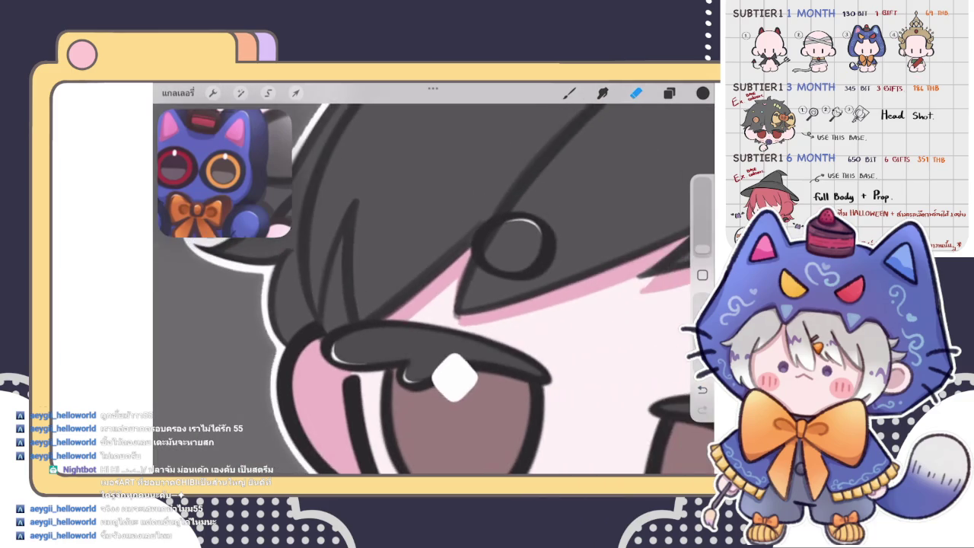
{"action": "scroll", "coordinate": [433, 289], "scroll_direction": "up", "scroll_amount": 3}
{"action": "key", "text": "b"}
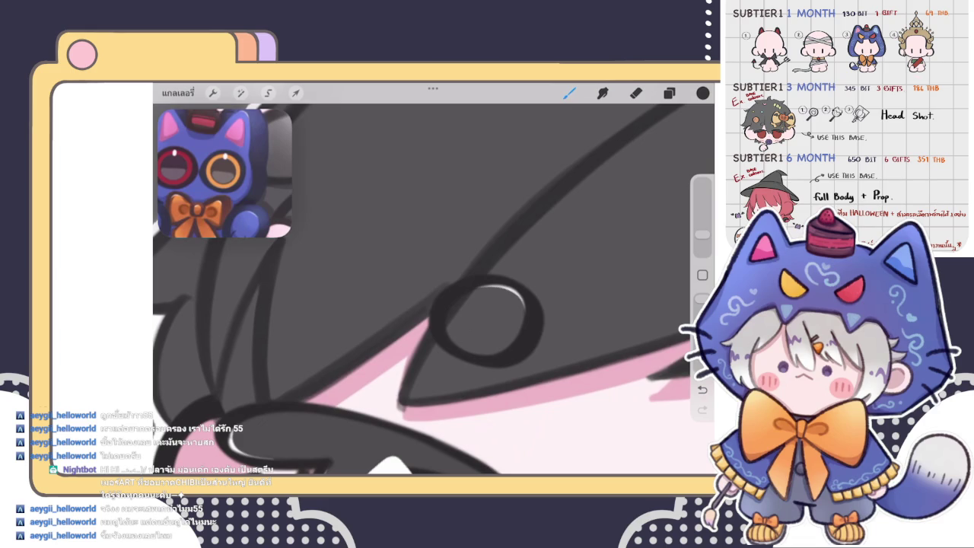
{"action": "key", "text": "ctrl+z"}
{"action": "scroll", "coordinate": [456, 305], "scroll_direction": "up", "scroll_amount": 3}
- Try a dark hair strand over the eye outline, undo it, and erase around the eye
{"action": "key", "text": "e"}
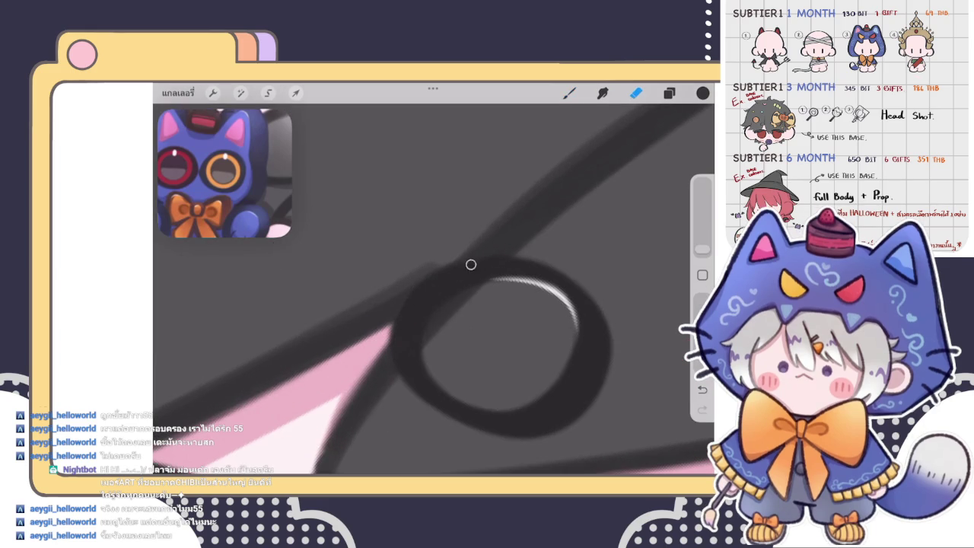
{"action": "key", "text": "b"}
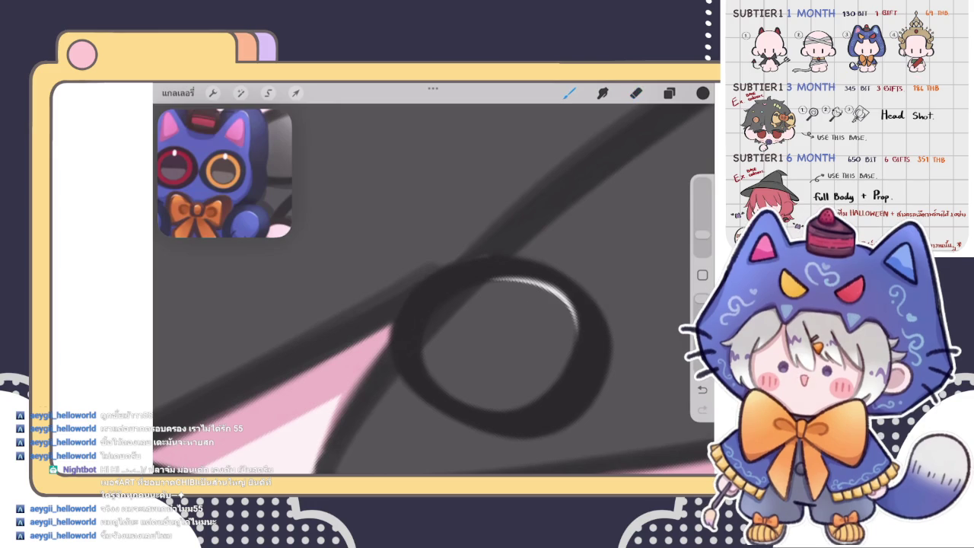
{"action": "left_click_drag", "start_coordinate": [376, 309], "coordinate": [456, 262]}
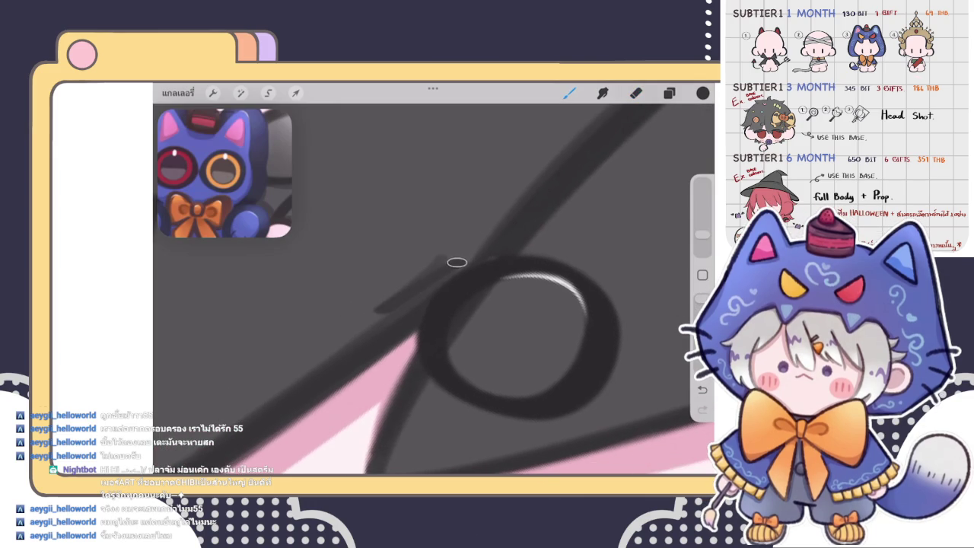
{"action": "key", "text": "ctrl+z"}
{"action": "key", "text": "e"}
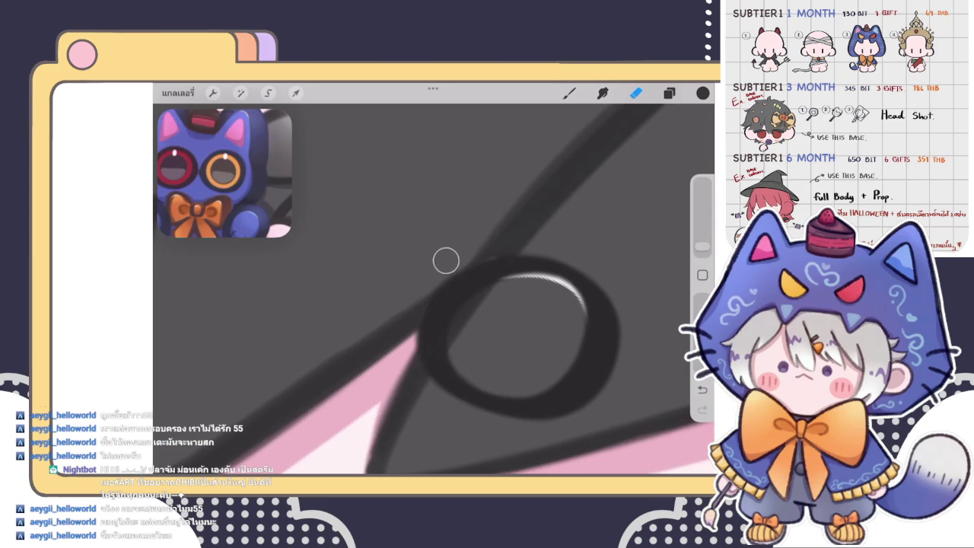
{"action": "left_click_drag", "start_coordinate": [328, 332], "coordinate": [343, 257]}
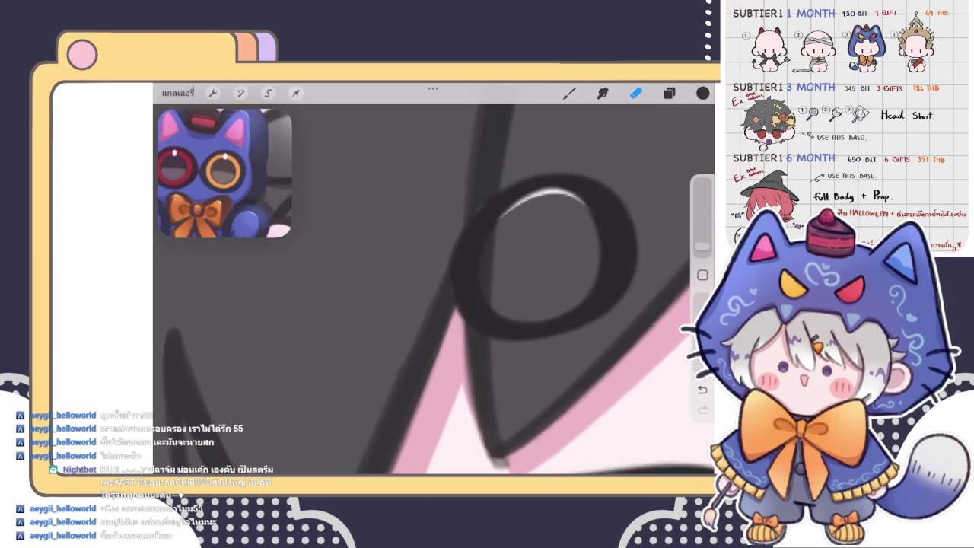
{"action": "left_click_drag", "start_coordinate": [540, 259], "coordinate": [289, 304]}
{"action": "left_click_drag", "start_coordinate": [380, 289], "coordinate": [327, 304]}
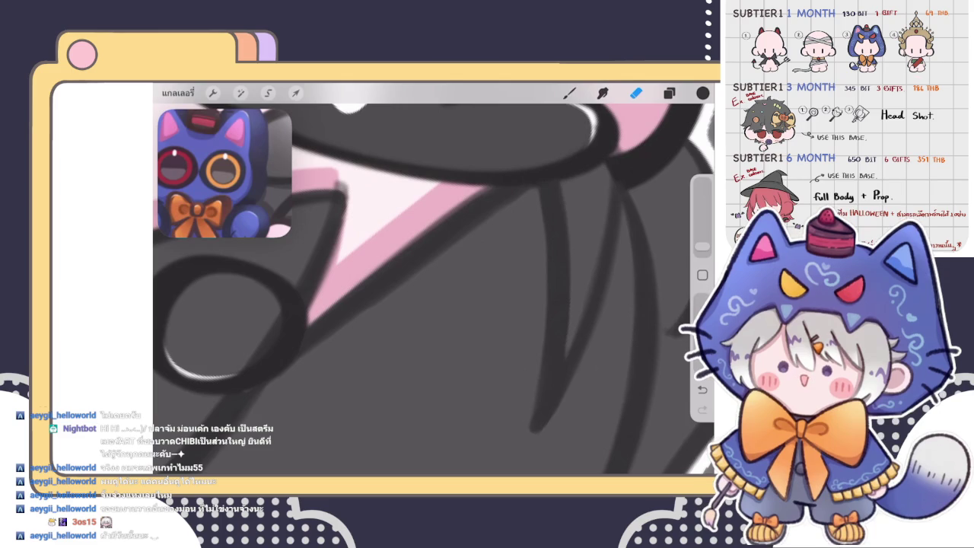
{"action": "left_click", "coordinate": [569, 92]}
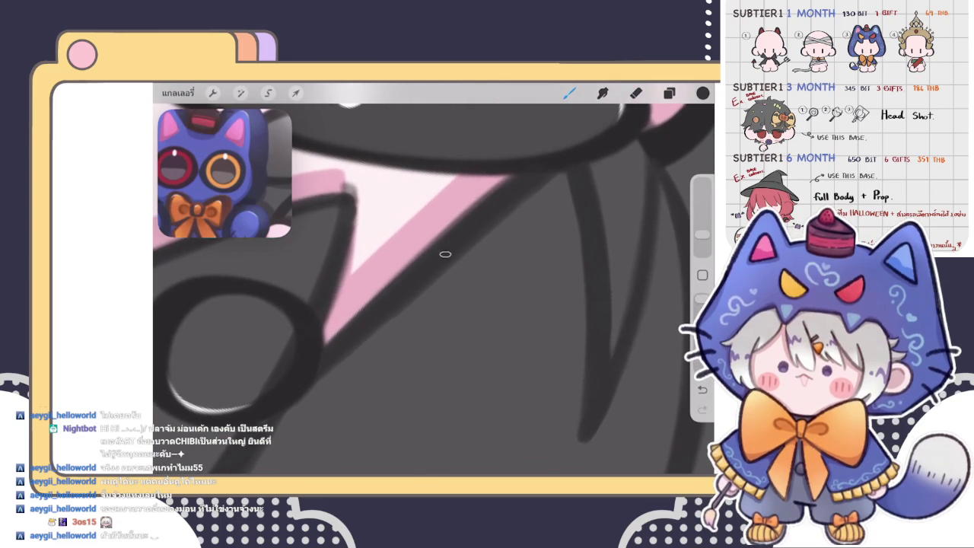
- Erase stray hair lines where the strands meet the eye, redrawing lineart as needed
{"action": "scroll", "coordinate": [434, 289], "scroll_direction": "left", "scroll_amount": 2}
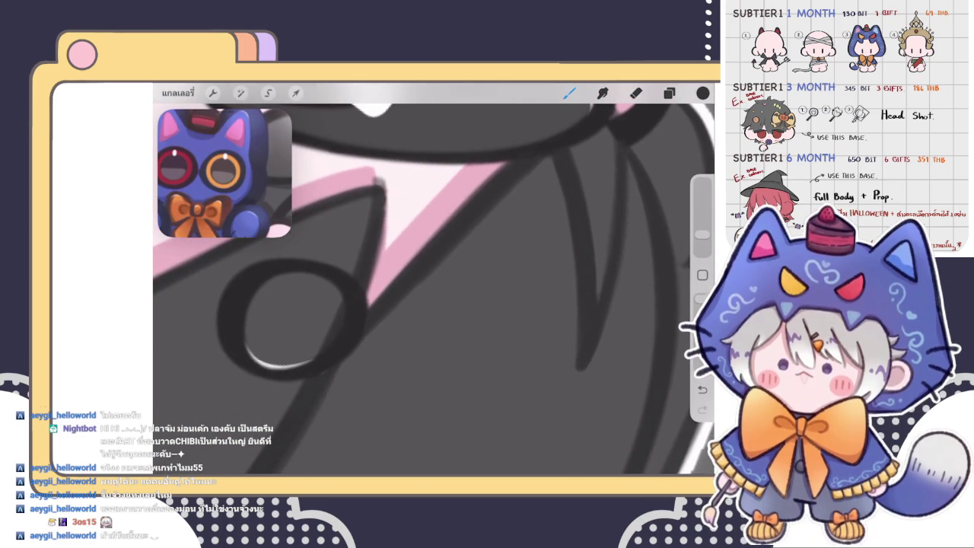
{"action": "scroll", "coordinate": [418, 289], "scroll_direction": "up", "scroll_amount": 2}
{"action": "key", "text": "e"}
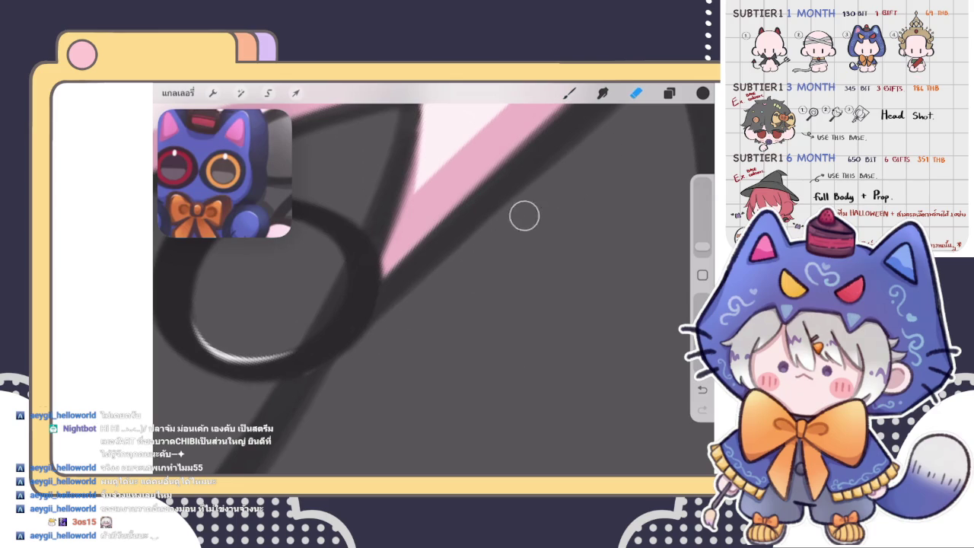
{"action": "scroll", "coordinate": [433, 282], "scroll_direction": "down", "scroll_amount": 2}
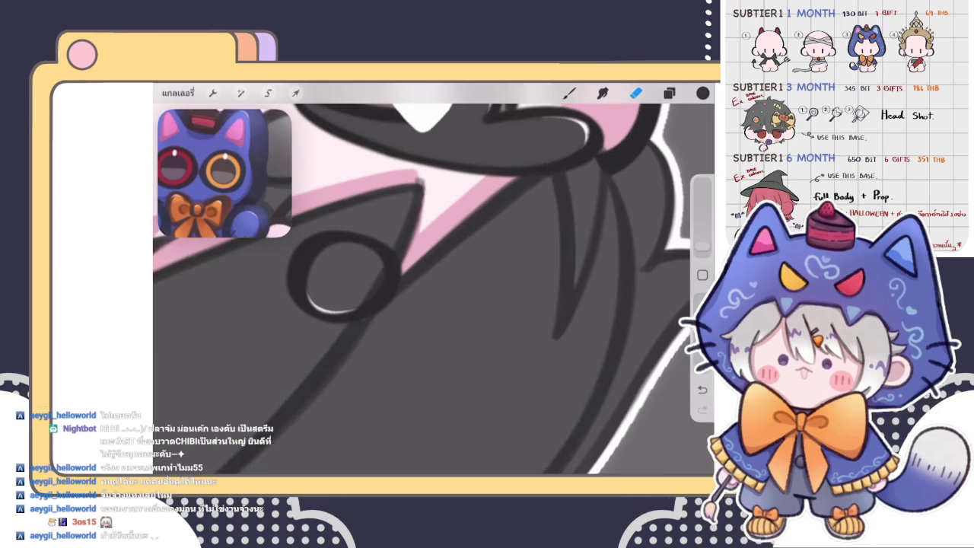
{"action": "key", "text": "b"}
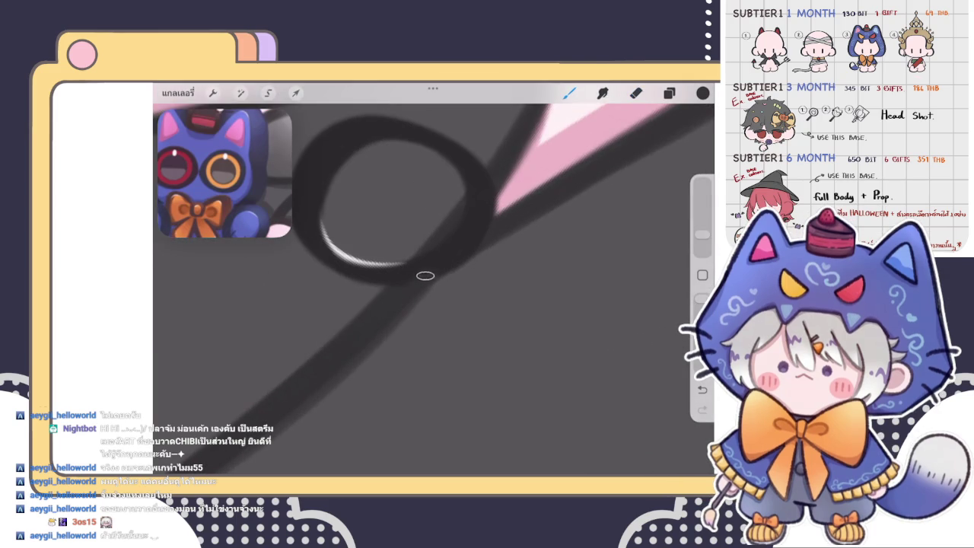
{"action": "key", "text": "e"}
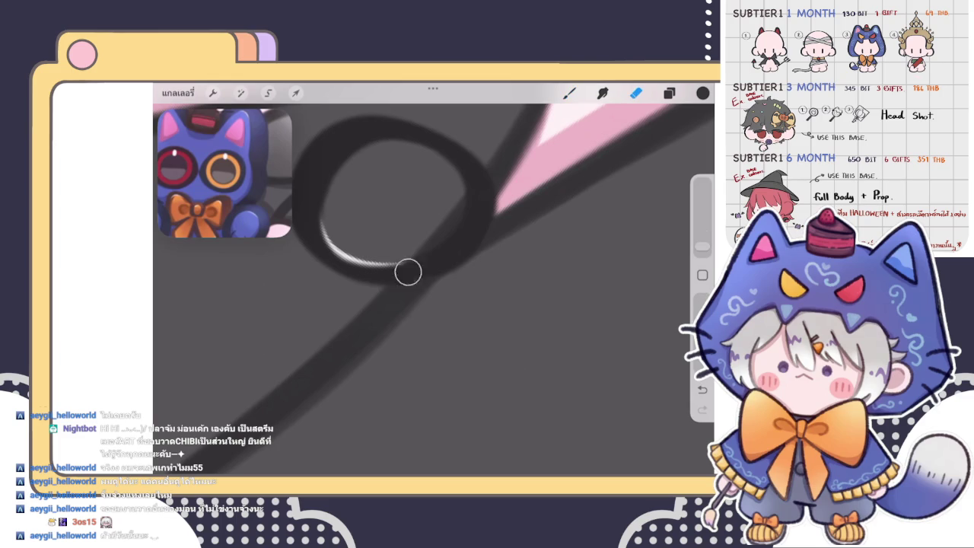
{"action": "key", "text": "b"}
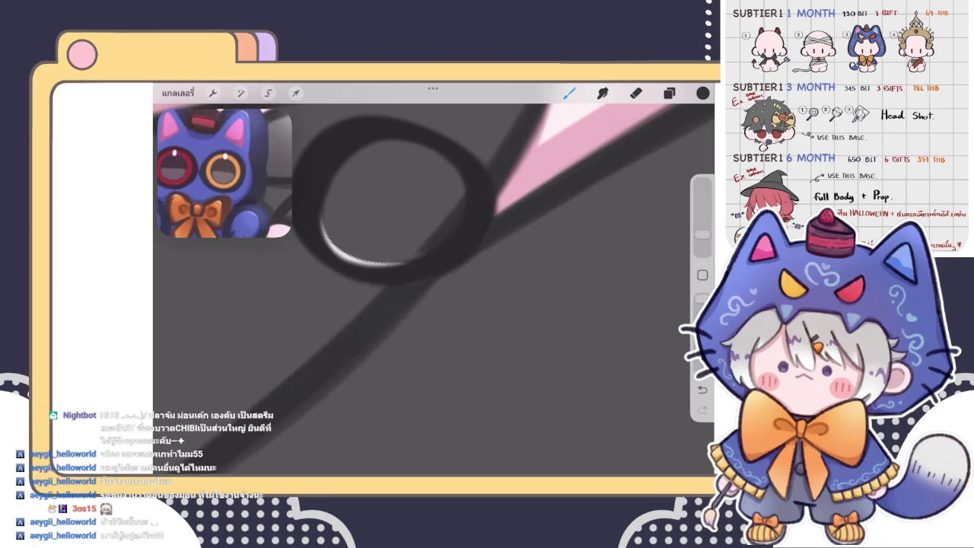
- Trim the lineart around the eye and pink edge, then zoom out to view the face
{"action": "scroll", "coordinate": [433, 289], "scroll_direction": "down", "scroll_amount": 5}
{"action": "scroll", "coordinate": [433, 289], "scroll_direction": "up", "scroll_amount": 3}
{"action": "scroll", "coordinate": [434, 289], "scroll_direction": "up", "scroll_amount": 3}
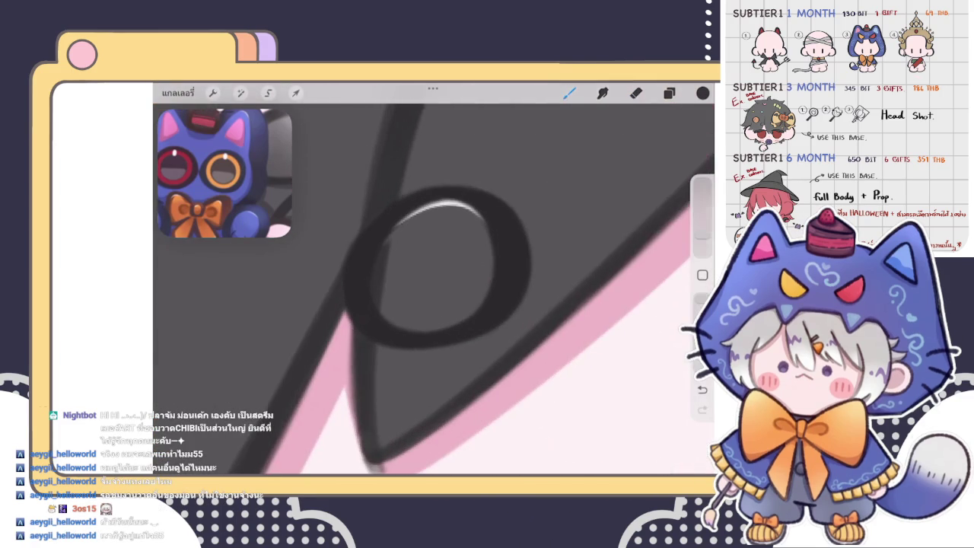
{"action": "key", "text": "e"}
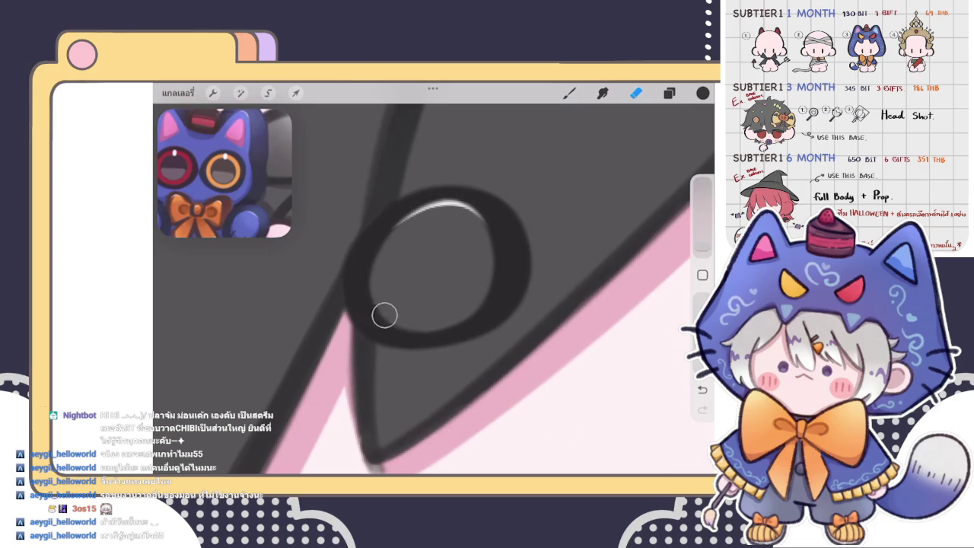
{"action": "scroll", "coordinate": [434, 289], "scroll_direction": "up", "scroll_amount": 2}
{"action": "key", "text": "b"}
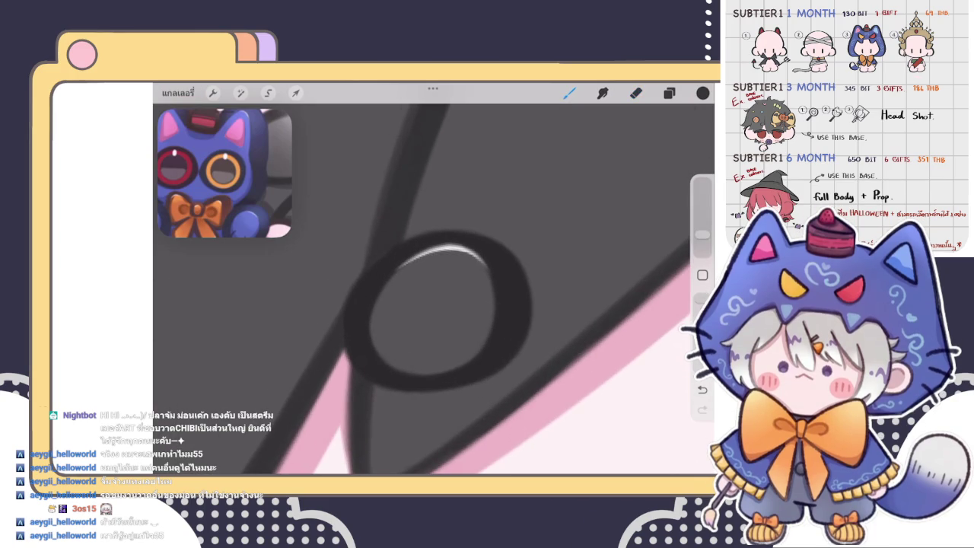
{"action": "scroll", "coordinate": [434, 289], "scroll_direction": "down", "scroll_amount": 3}
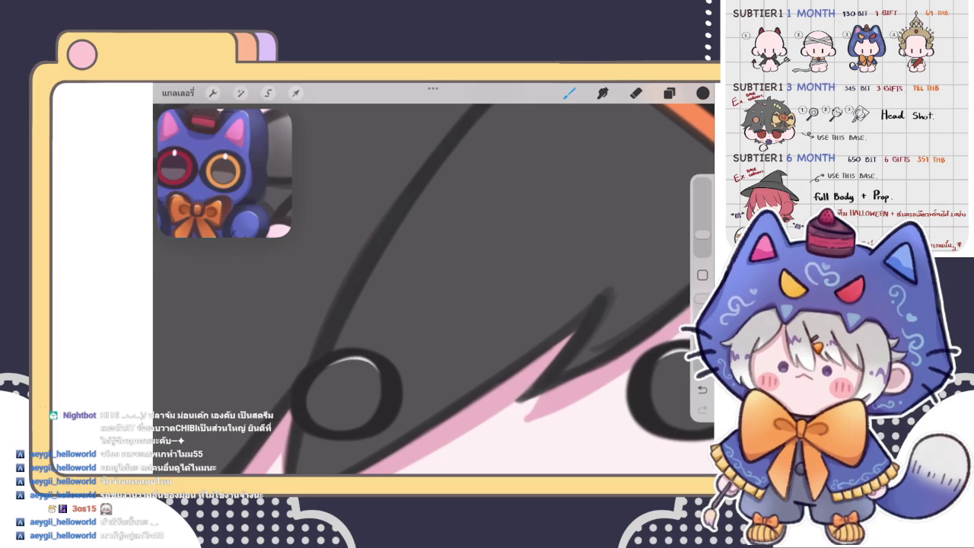
{"action": "scroll", "coordinate": [433, 289], "scroll_direction": "down", "scroll_amount": 3}
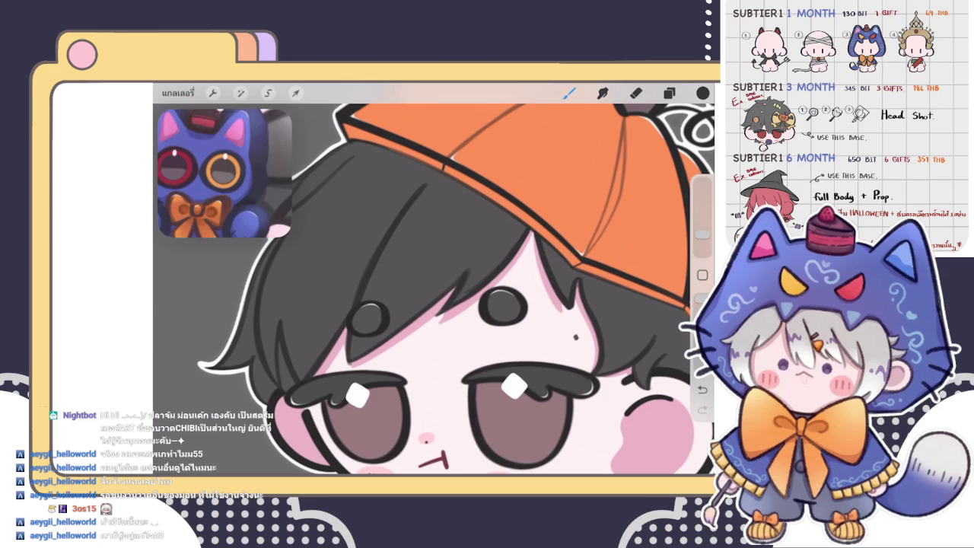
{"action": "scroll", "coordinate": [346, 333], "scroll_direction": "up", "scroll_amount": 5}
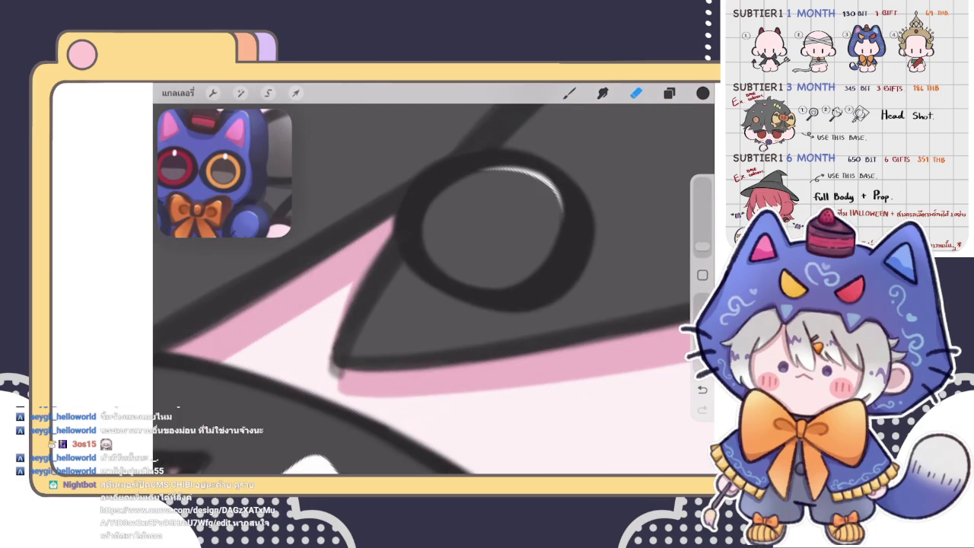
- Erase the grey smudge from the pink outline beside the chibi's eye
{"action": "scroll", "coordinate": [433, 289], "scroll_direction": "down", "scroll_amount": 3}
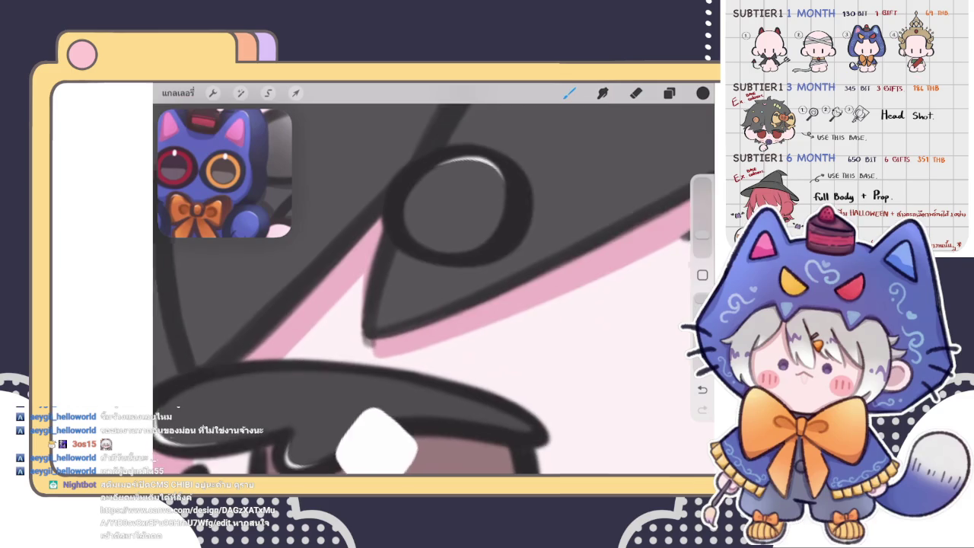
{"action": "scroll", "coordinate": [434, 289], "scroll_direction": "down", "scroll_amount": 2}
{"action": "key", "text": "e"}
{"action": "left_click_drag", "start_coordinate": [396, 346], "coordinate": [409, 349]}
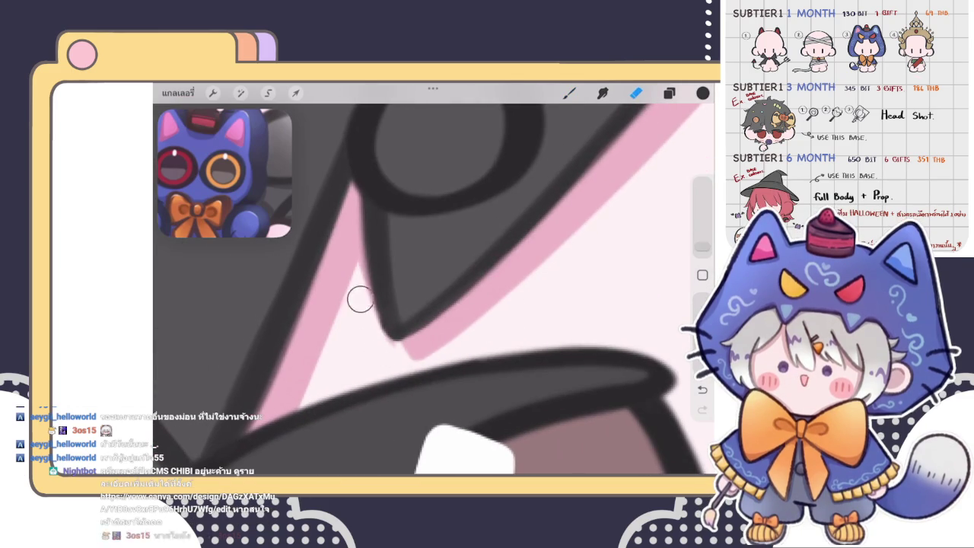
{"action": "key", "text": "b"}
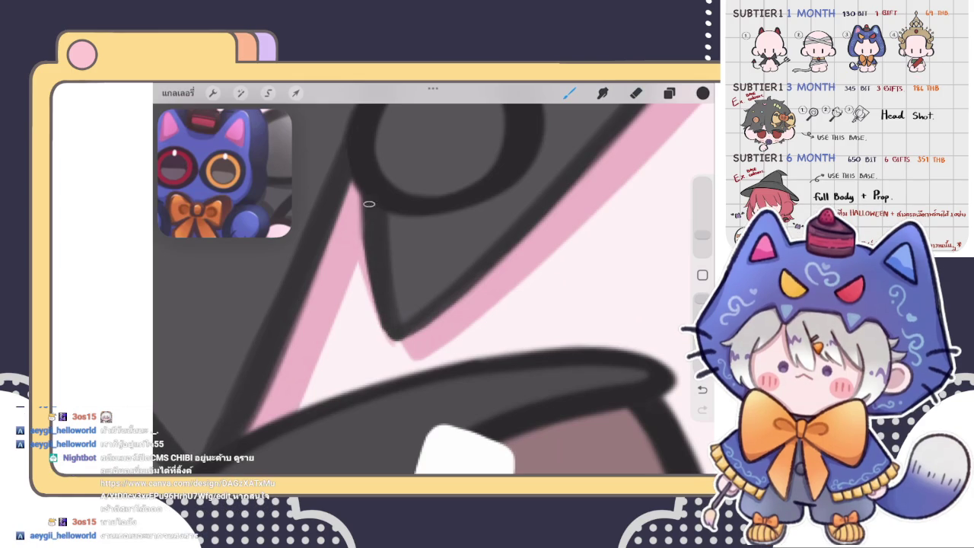
- Toggle between Eraser and Brush while scrolling around the eye to check the cleanup
{"action": "key", "text": "e"}
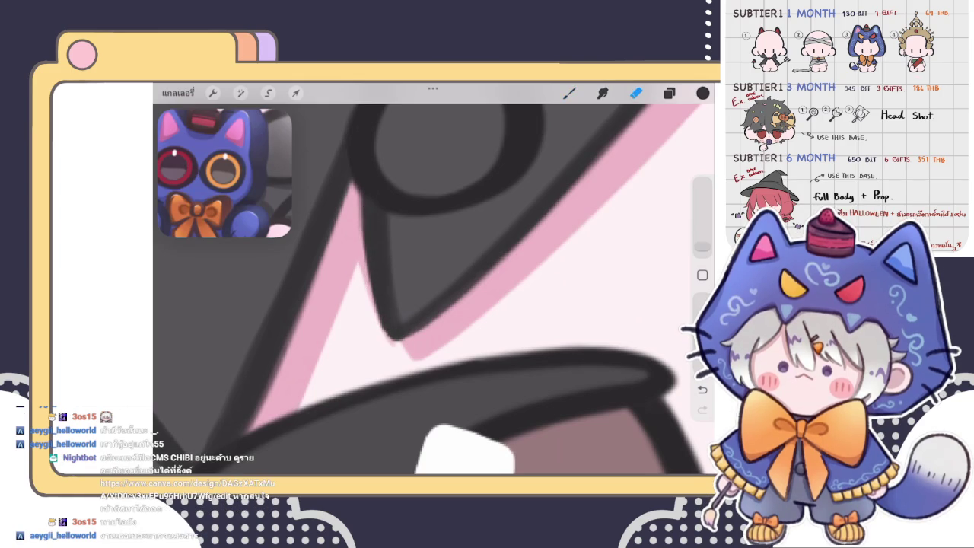
{"action": "scroll", "coordinate": [433, 289], "scroll_direction": "right", "scroll_amount": 2}
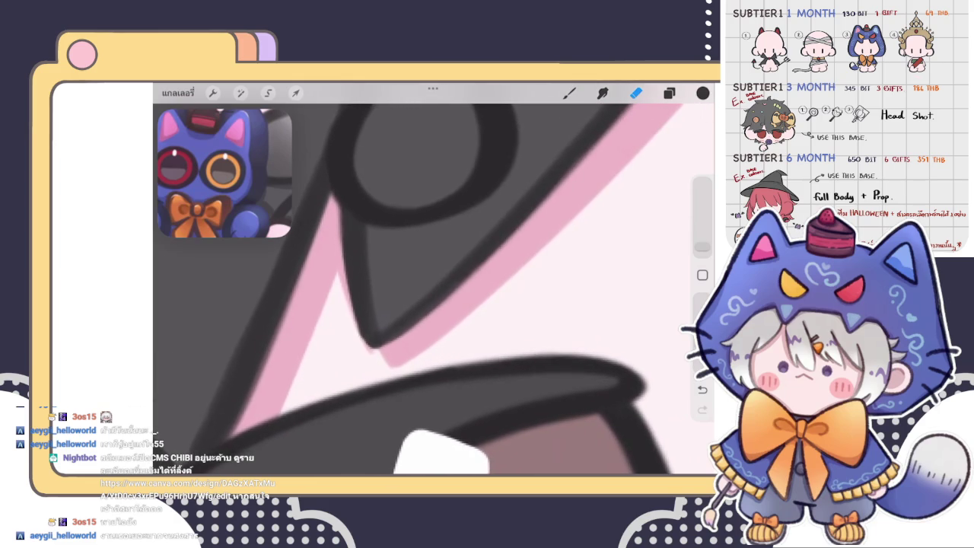
{"action": "scroll", "coordinate": [433, 289], "scroll_direction": "up", "scroll_amount": 2}
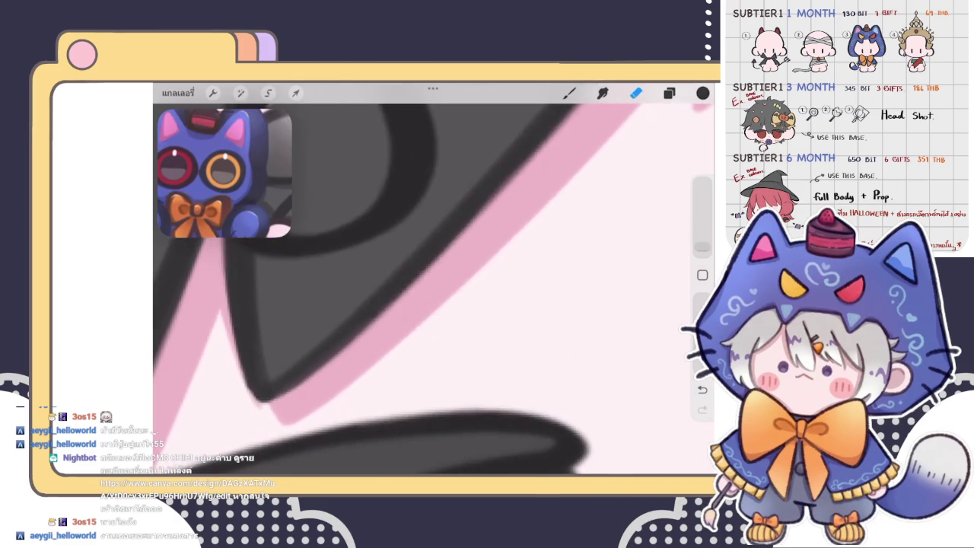
{"action": "key", "text": "b"}
{"action": "scroll", "coordinate": [433, 289], "scroll_direction": "up", "scroll_amount": 2}
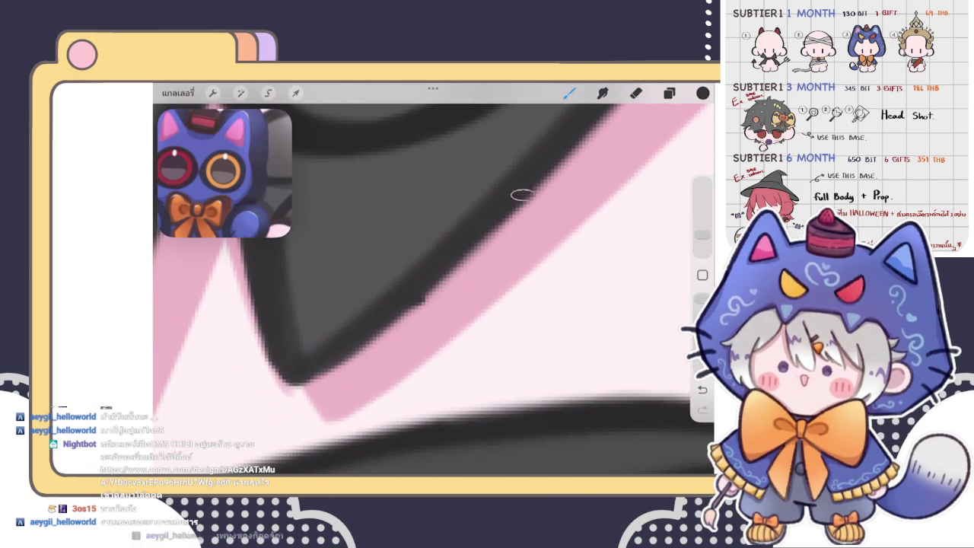
{"action": "scroll", "coordinate": [433, 289], "scroll_direction": "down", "scroll_amount": 2}
{"action": "scroll", "coordinate": [338, 342], "scroll_direction": "up", "scroll_amount": 2}
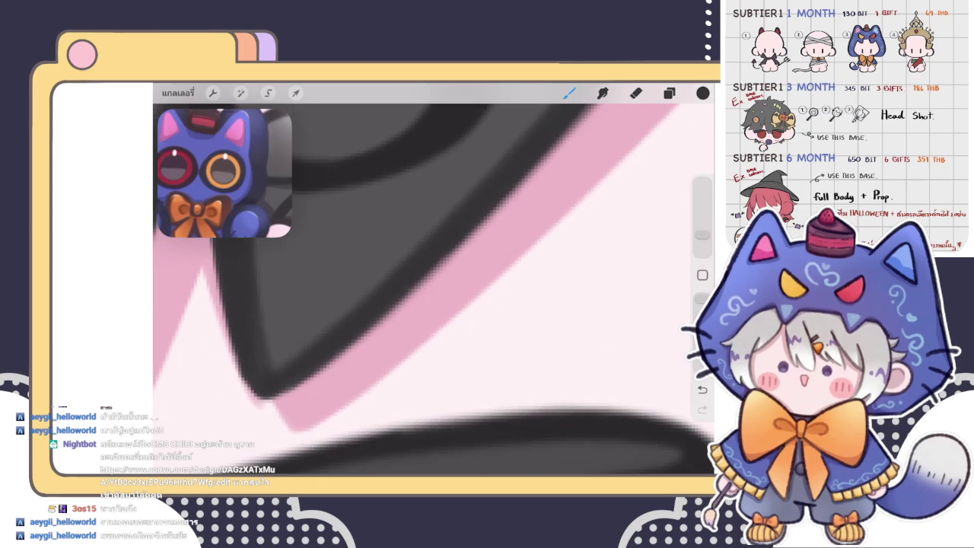
{"action": "scroll", "coordinate": [434, 289], "scroll_direction": "down", "scroll_amount": 2}
{"action": "scroll", "coordinate": [433, 289], "scroll_direction": "up", "scroll_amount": 2}
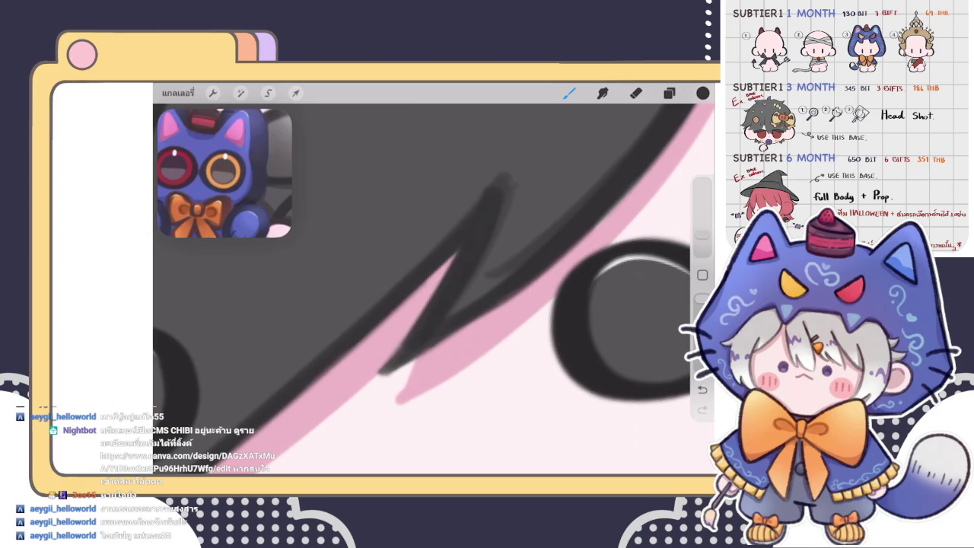
{"action": "scroll", "coordinate": [433, 281], "scroll_direction": "up", "scroll_amount": 3}
- Rotate the canvas so hair strokes run vertically, with the eye and orange hat edge in view
{"action": "key", "text": "e"}
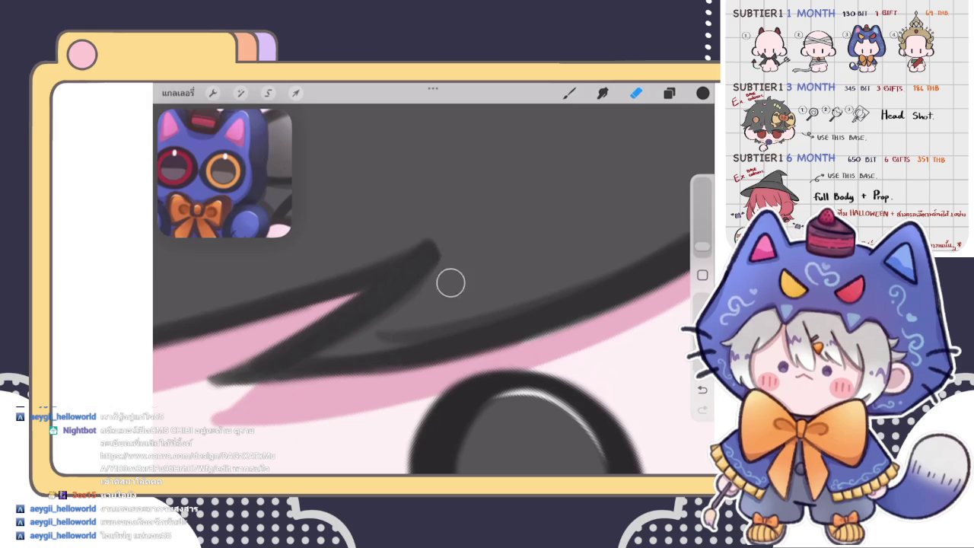
{"action": "scroll", "coordinate": [433, 278], "scroll_direction": "down", "scroll_amount": 2}
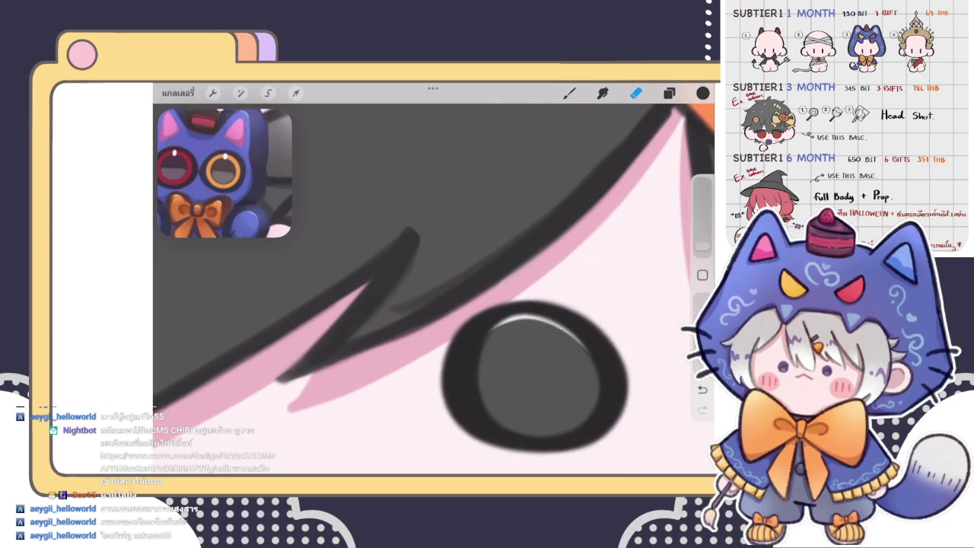
{"action": "scroll", "coordinate": [367, 312], "scroll_direction": "up", "scroll_amount": 2}
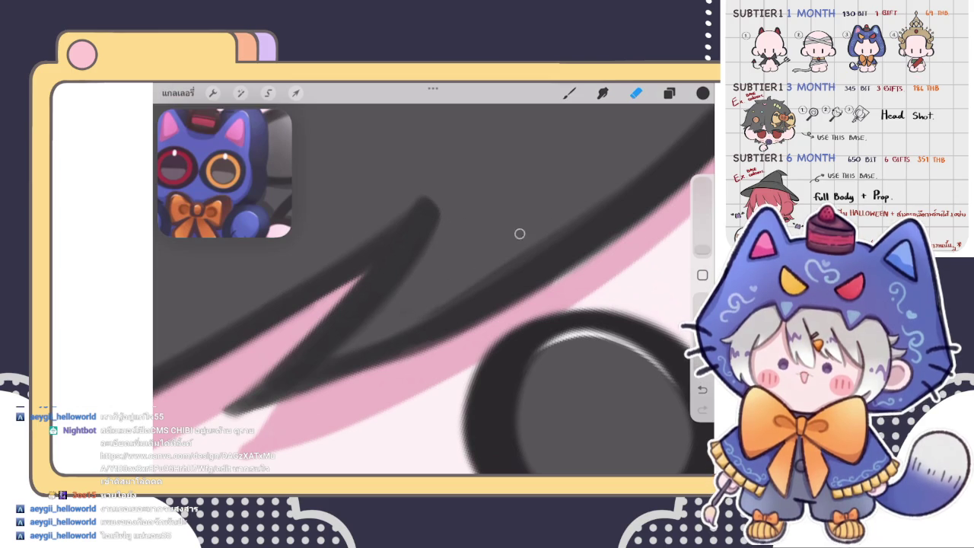
{"action": "mouse_move", "coordinate": [498, 248]}
{"action": "left_mouse_down"}
{"action": "mouse_move", "coordinate": [433, 304]}
{"action": "mouse_move", "coordinate": [464, 290]}
{"action": "left_mouse_up"}
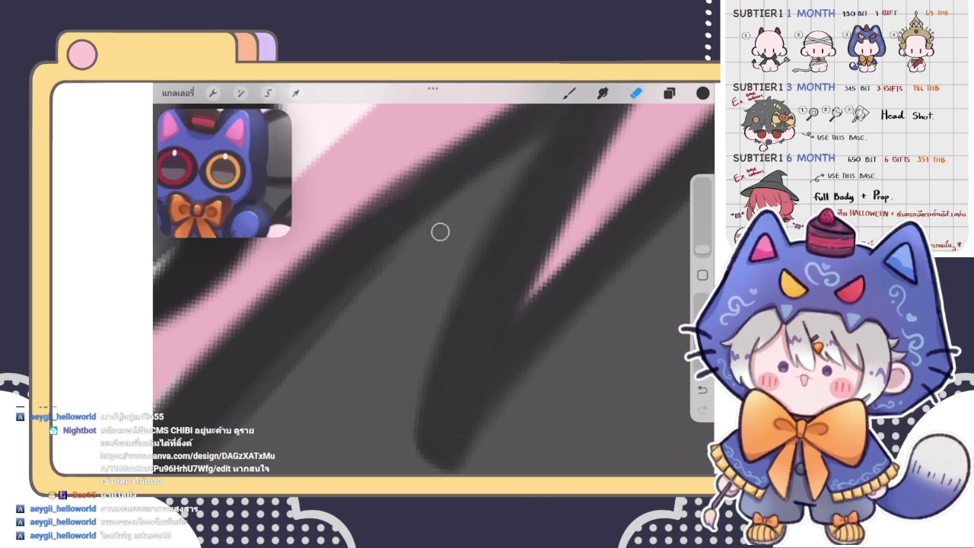
{"action": "left_click_drag", "start_coordinate": [398, 276], "coordinate": [428, 181]}
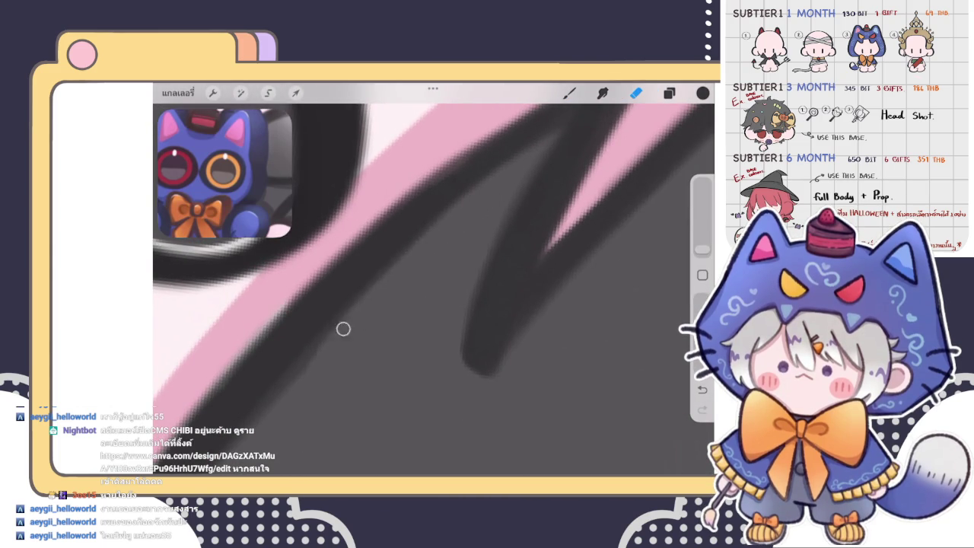
{"action": "left_click_drag", "start_coordinate": [433, 281], "coordinate": [434, 357]}
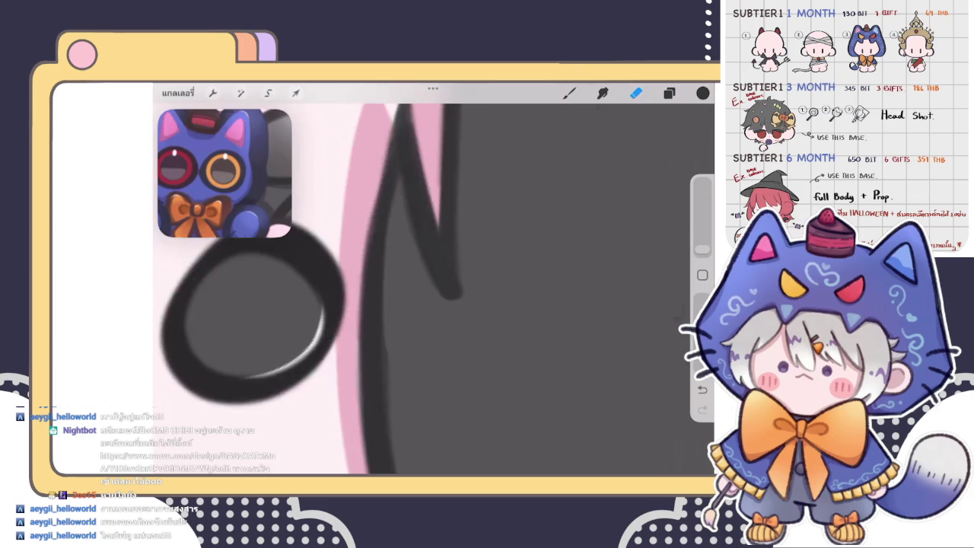
{"action": "scroll", "coordinate": [433, 289], "scroll_direction": "up", "scroll_amount": 2}
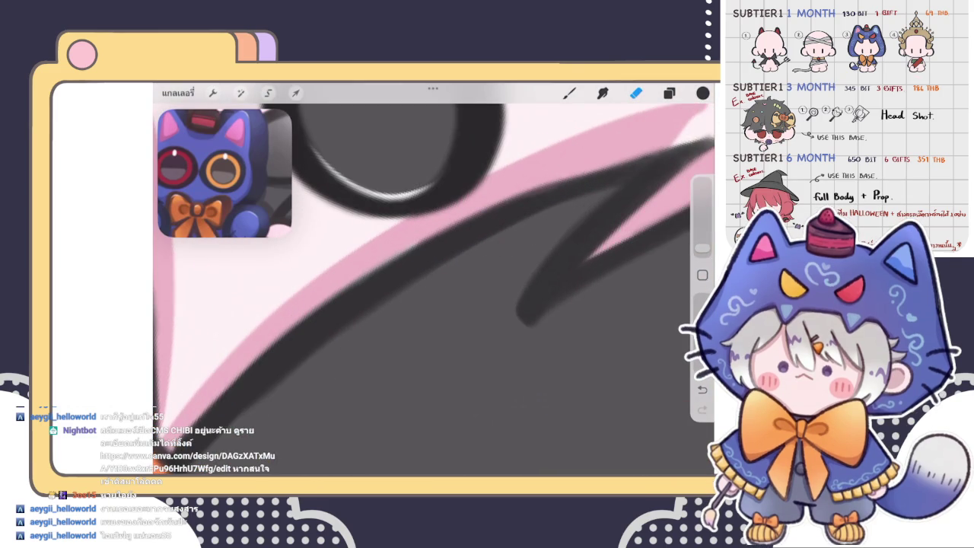
- Darken the hair outline along the pink tip's lower edge beside the eye
{"action": "key", "text": "b"}
{"action": "scroll", "coordinate": [433, 289], "scroll_direction": "down", "scroll_amount": 2}
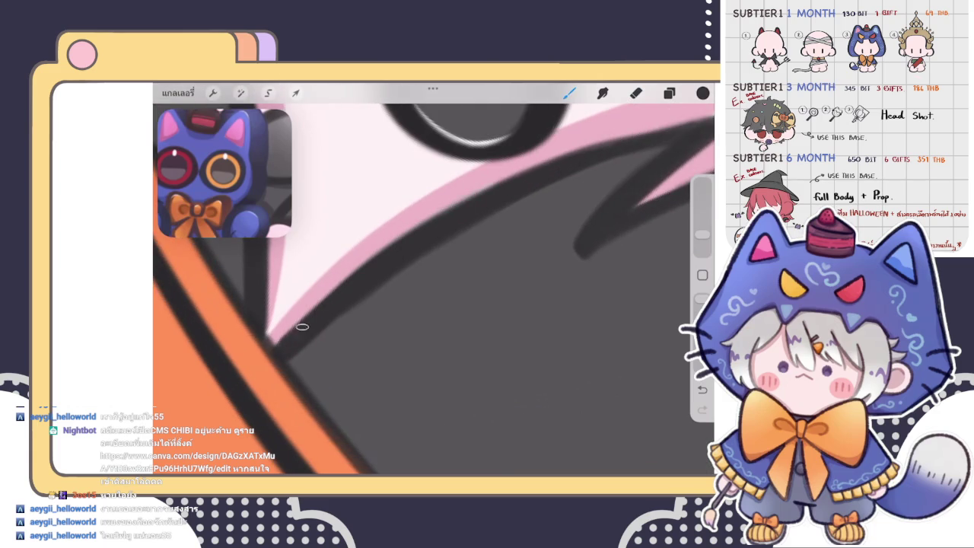
{"action": "left_click_drag", "start_coordinate": [277, 347], "coordinate": [311, 318]}
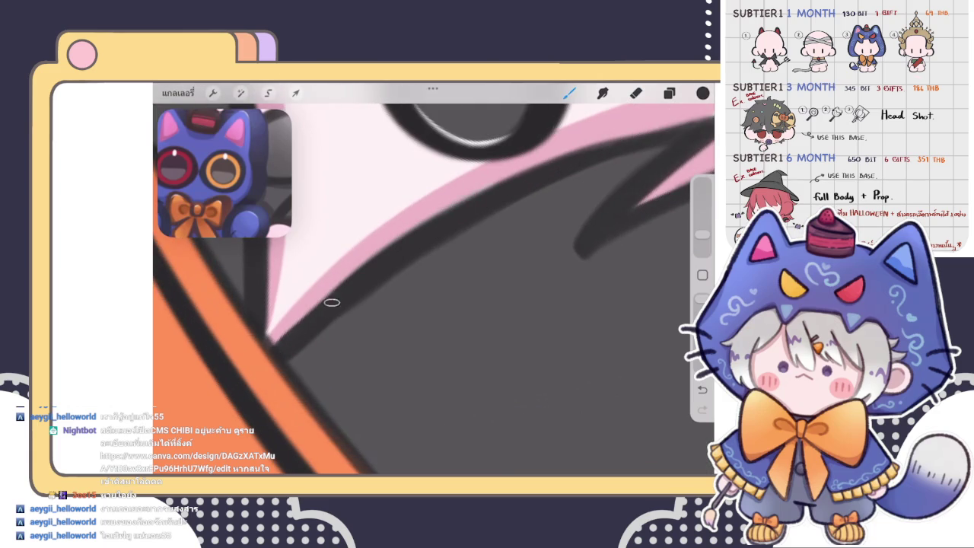